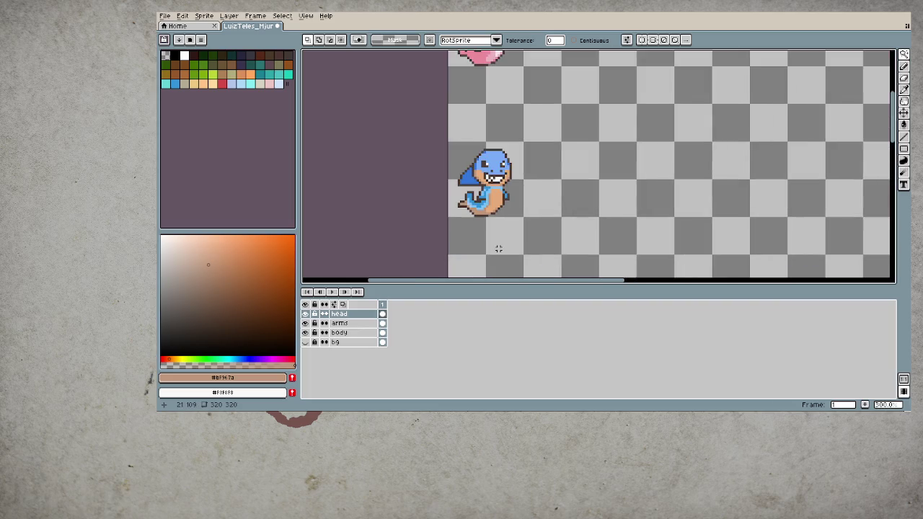
- On the body layer, sample the sprite's blues and select the stripe, belly and body regions
scroll(502, 249, up, 4)
scroll(484, 216, up, 2)
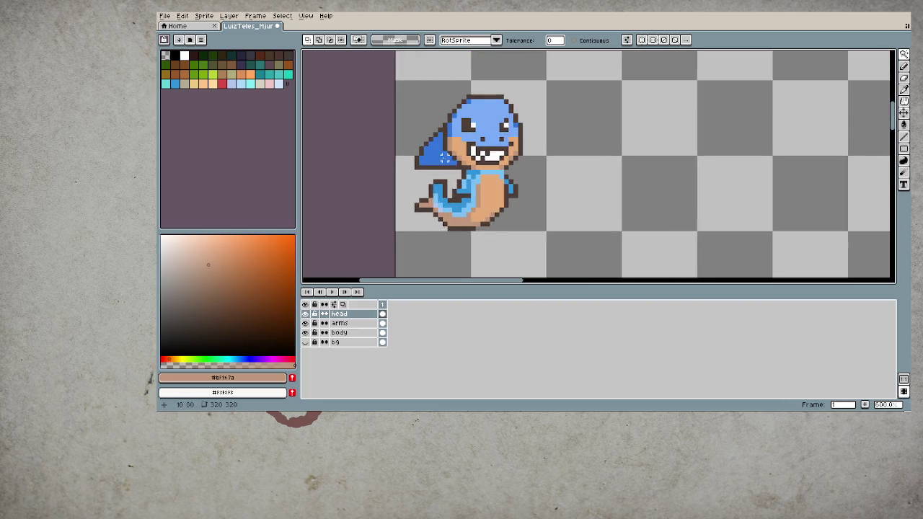
alt+click(445, 187)
click(381, 332)
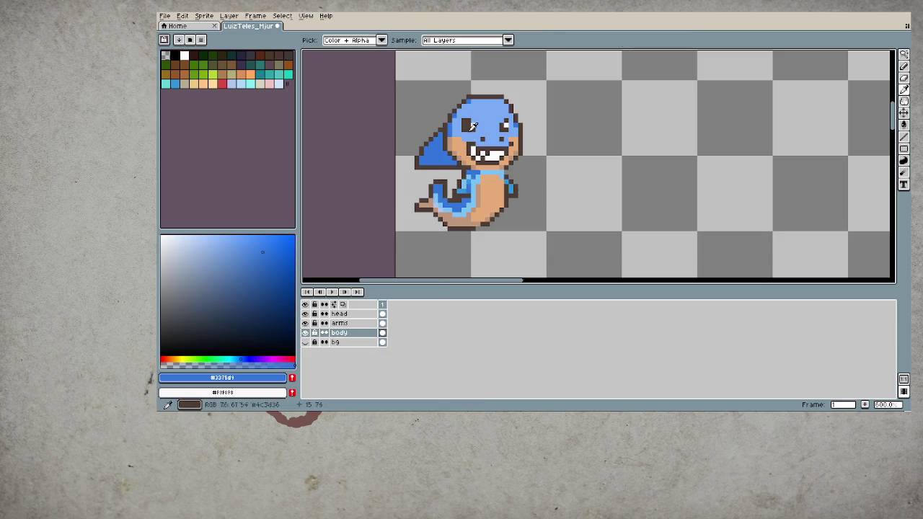
alt+click(474, 130)
click(471, 182)
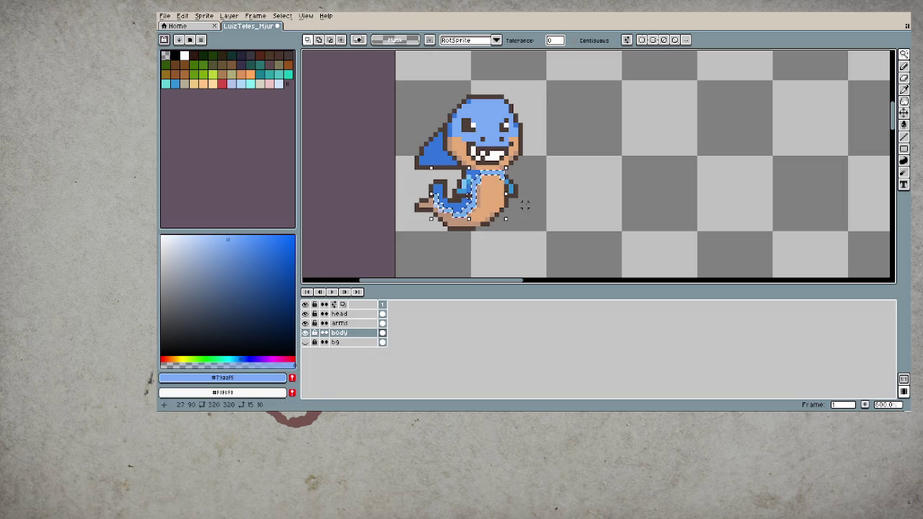
key(ctrl+d)
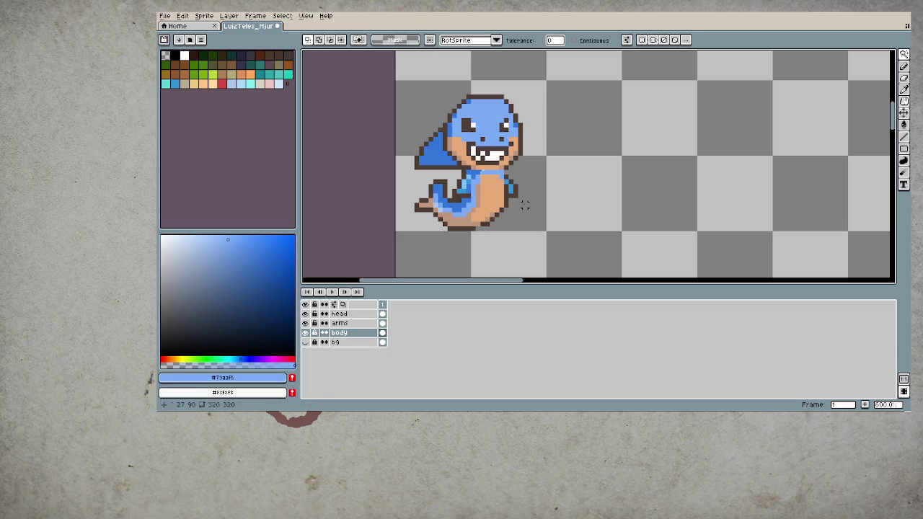
click(498, 190)
key(w)
click(464, 186)
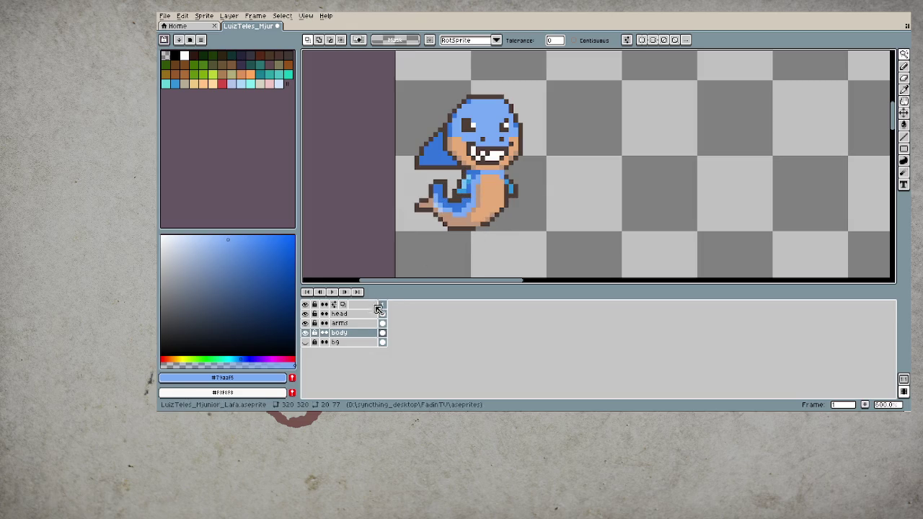
- Select the medium-blue arm pixels on the arms layer and undo the stray blue belly paint
click(385, 324)
scroll(461, 183, up, 3)
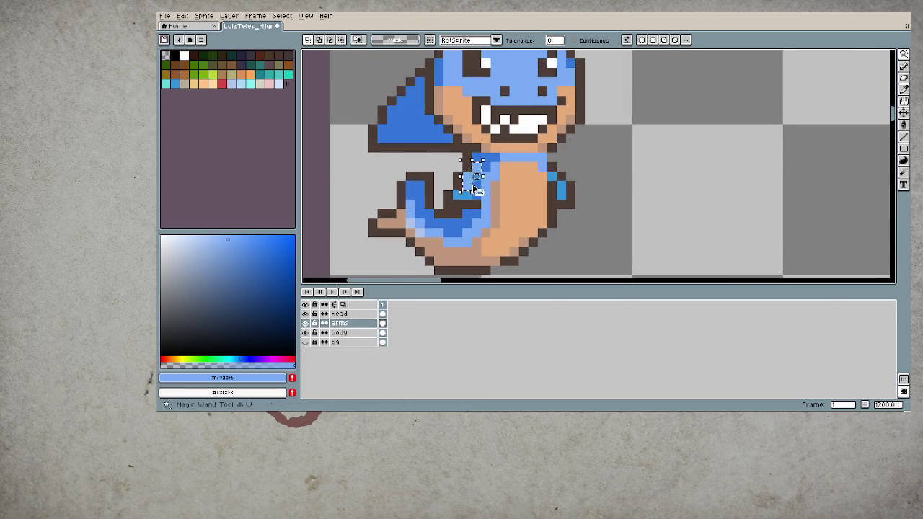
alt+click(462, 195)
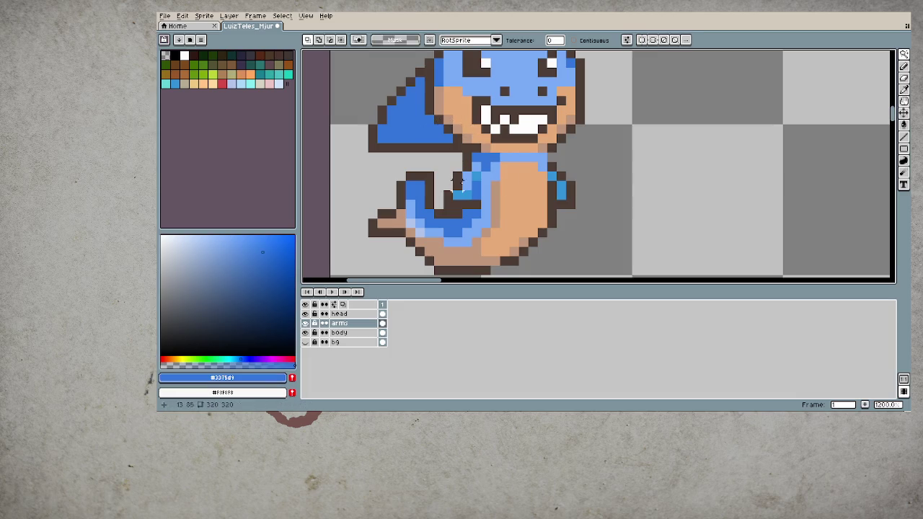
scroll(505, 199, down, 3)
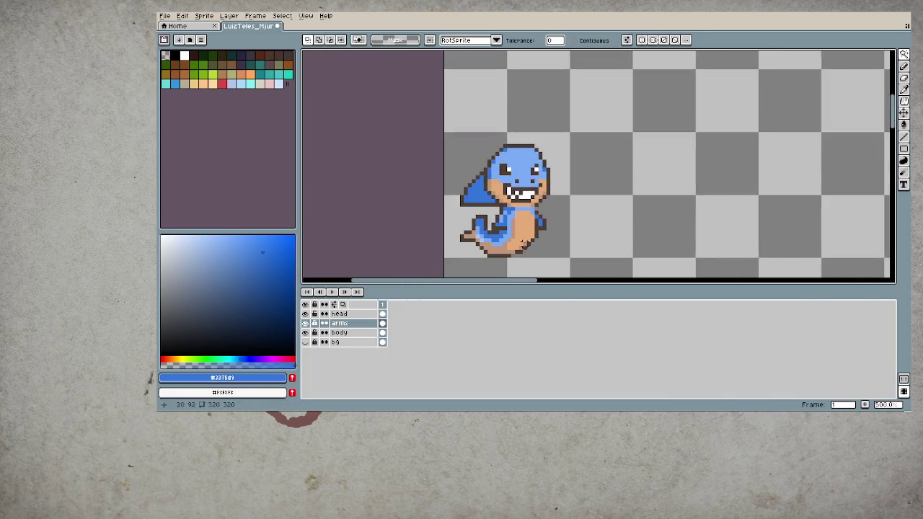
scroll(520, 229, down, 2)
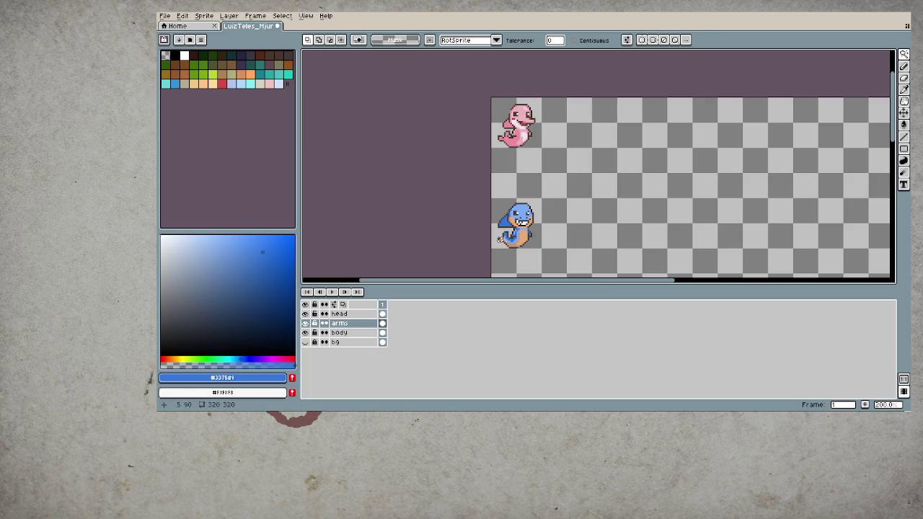
scroll(512, 238, up, 4)
scroll(533, 234, up, 1)
key(b)
key(ctrl+z)
key(ctrl+z)
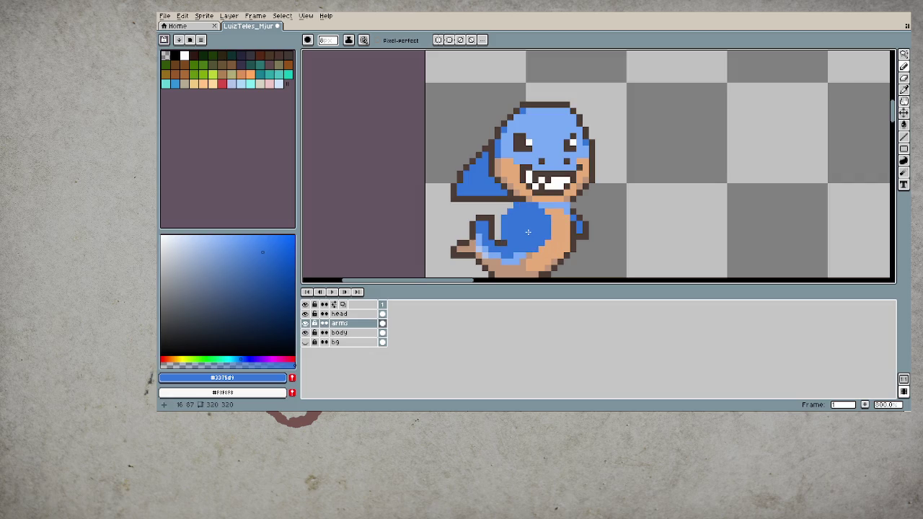
key(ctrl+z)
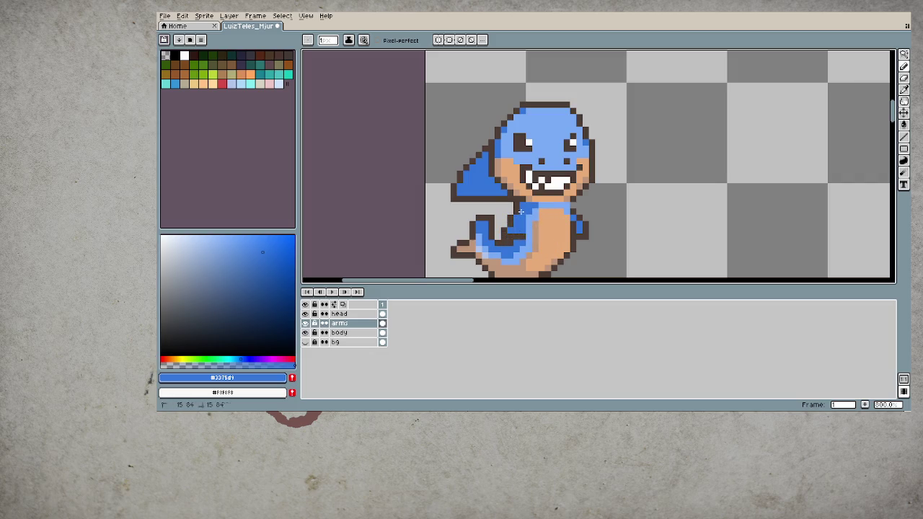
- Paint a #3375d9 blue band across the character's neck on the body layer
scroll(533, 220, down, 2)
scroll(559, 223, up, 4)
scroll(560, 223, down, 4)
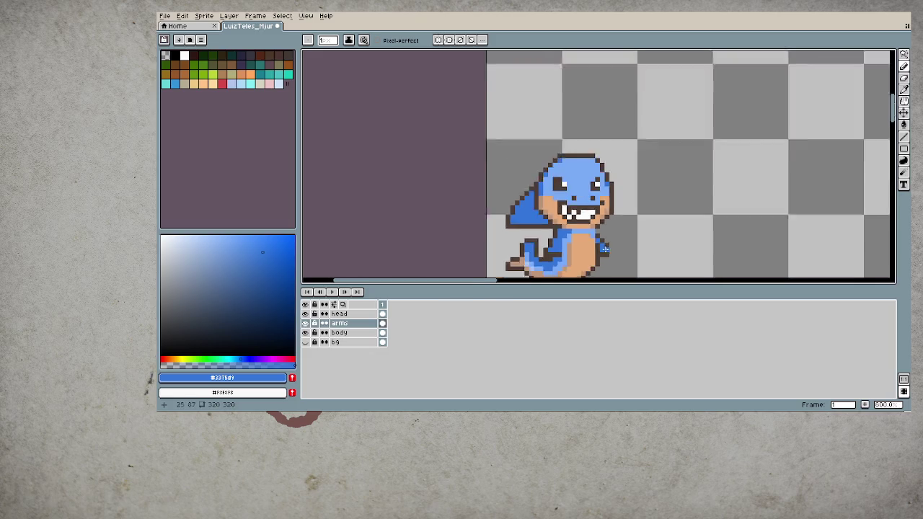
scroll(606, 231, down, 3)
scroll(643, 237, down, 1)
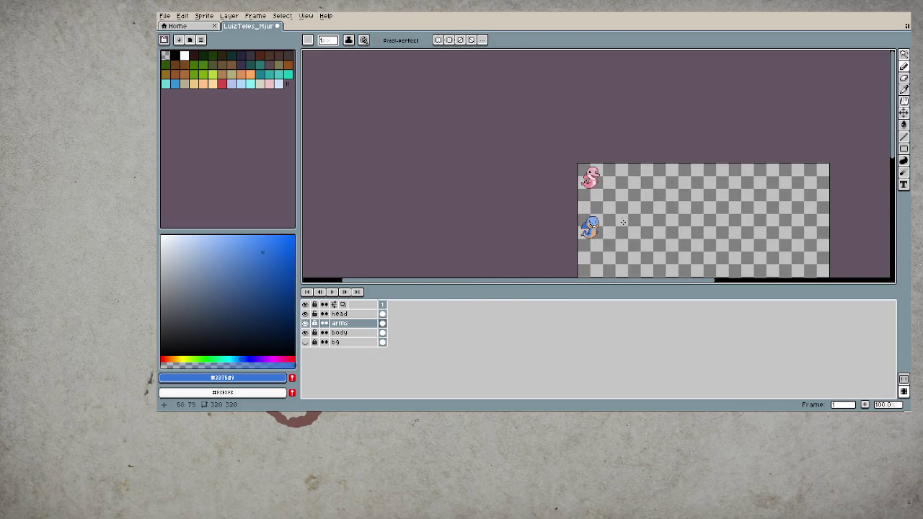
scroll(620, 216, up, 1)
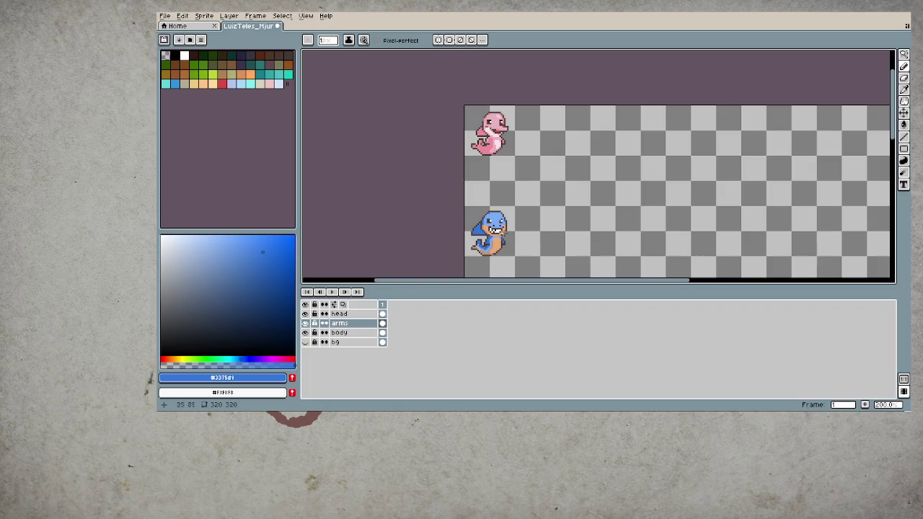
scroll(530, 255, up, 1)
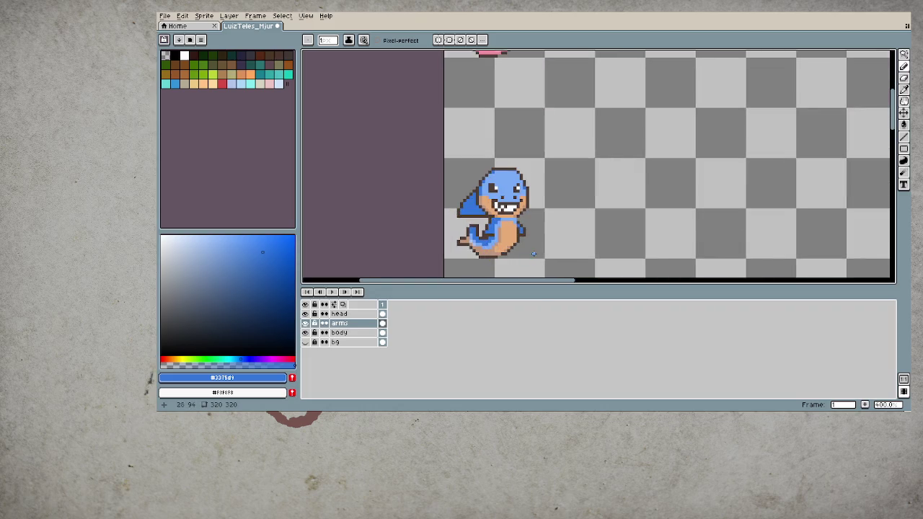
scroll(534, 254, down, 1)
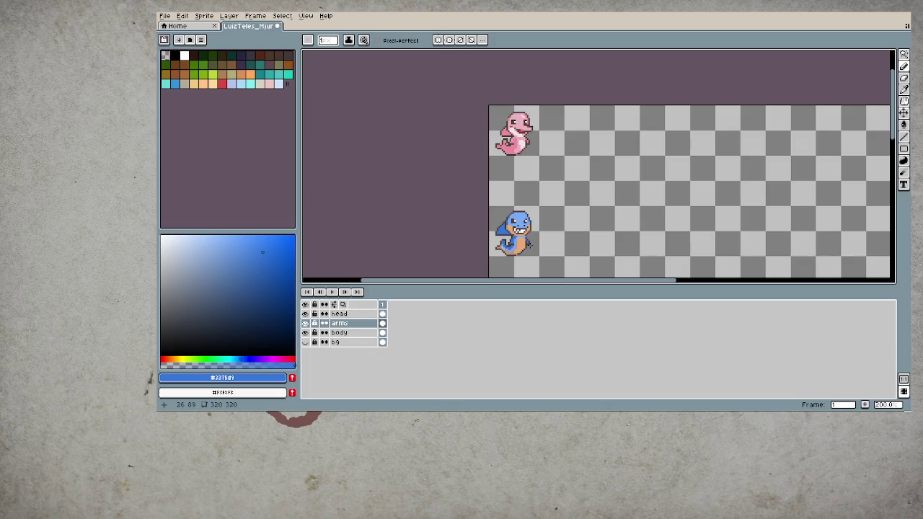
scroll(528, 246, up, 1)
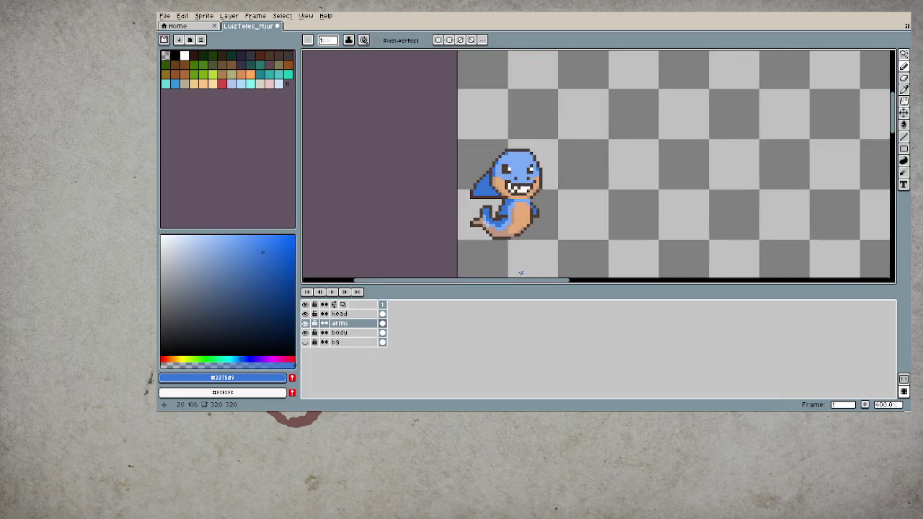
scroll(529, 251, up, 1)
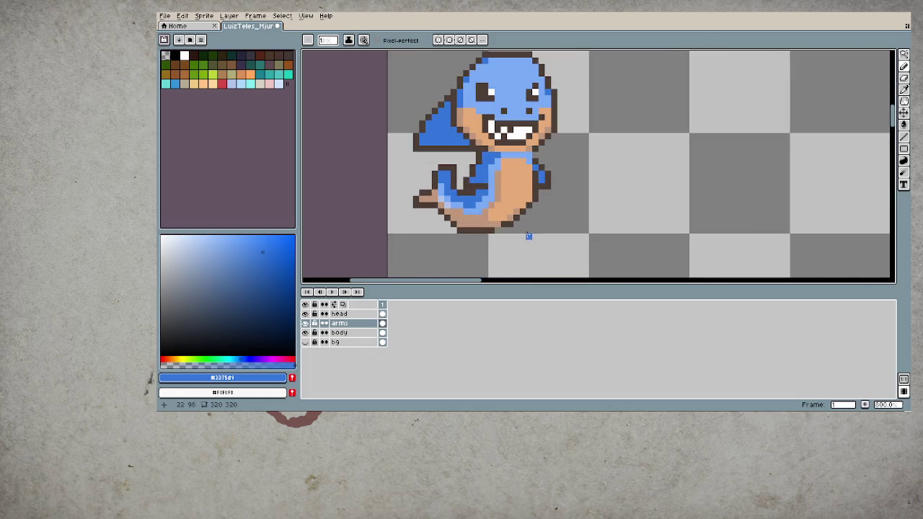
ctrl+click(499, 159)
drag(501, 159, 530, 156)
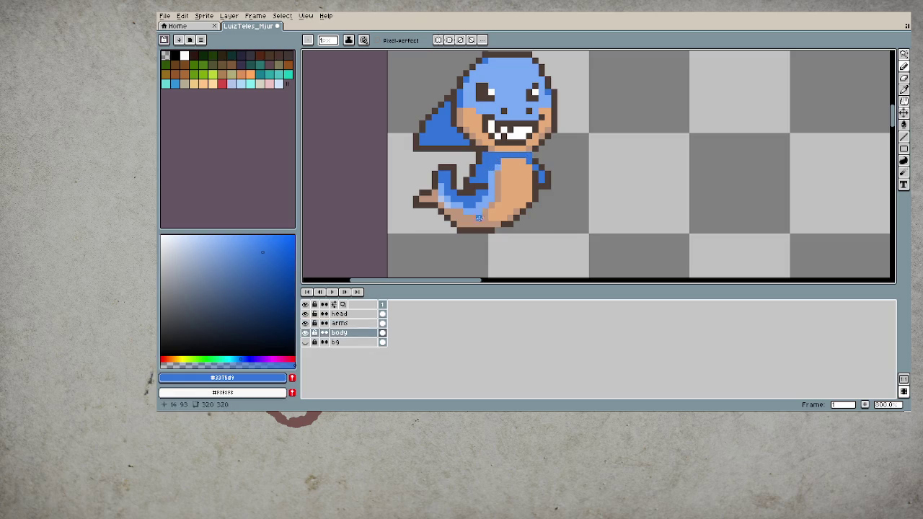
scroll(482, 236, down, 4)
scroll(482, 235, down, 1)
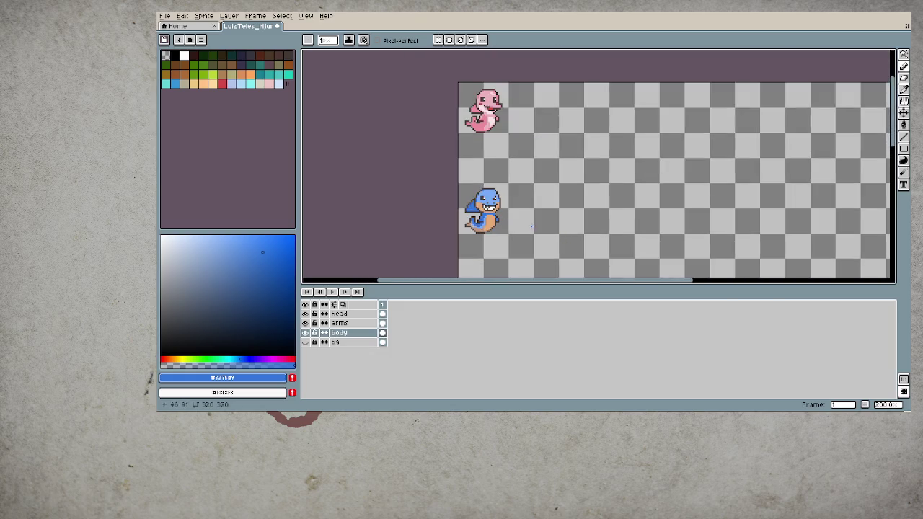
- Save the .aseprite sprite file with Ctrl+S
key(ctrl+s)
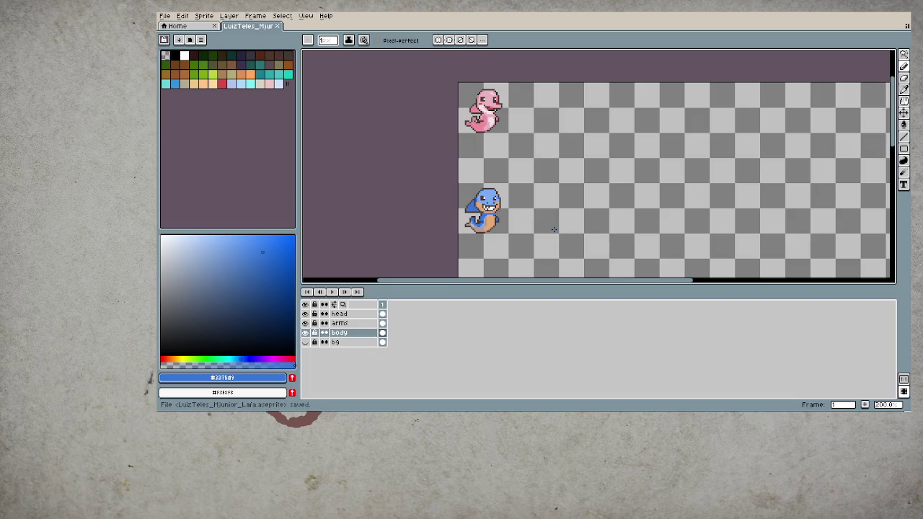
- Cover both eye highlights with dark brown #4c3d36 on the head layer
scroll(482, 205, up, 3)
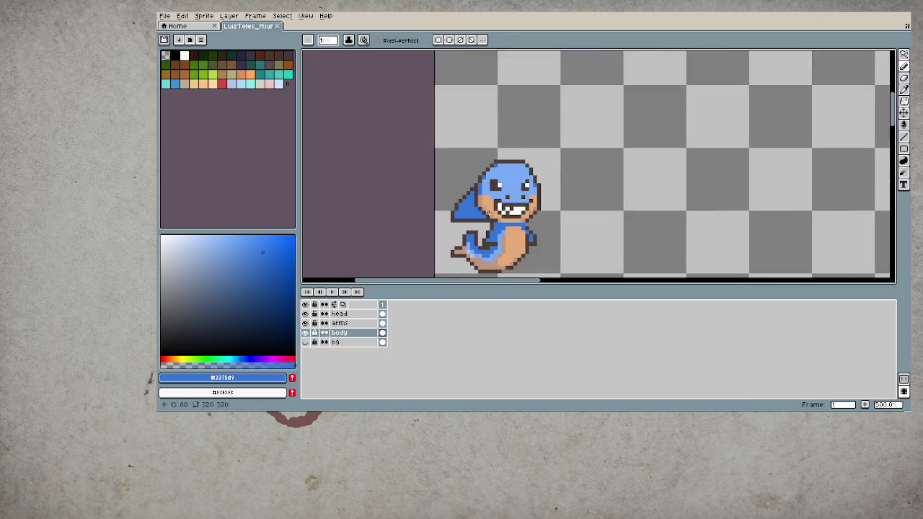
scroll(498, 180, up, 3)
alt+click(497, 192)
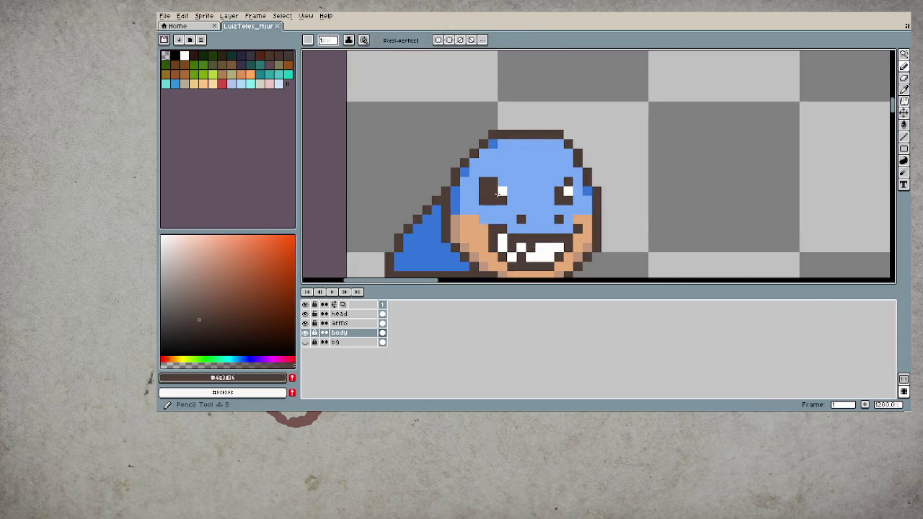
click(501, 192)
click(568, 191)
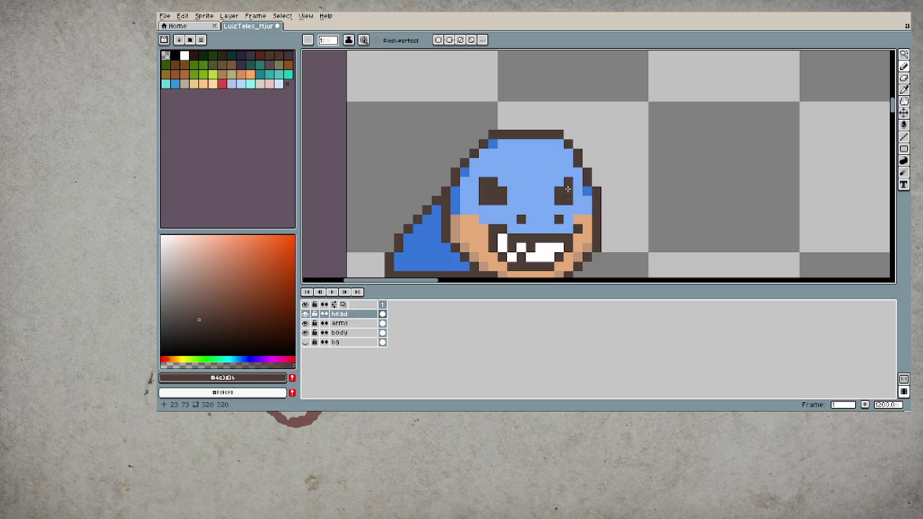
- Bring both sprites into view and save the file
scroll(609, 241, down, 6)
drag(704, 271, 610, 203)
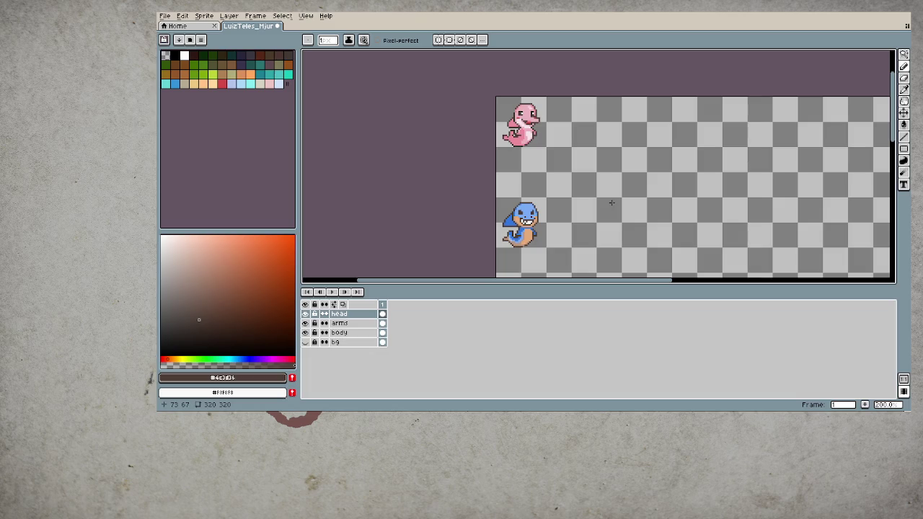
scroll(563, 216, up, 1)
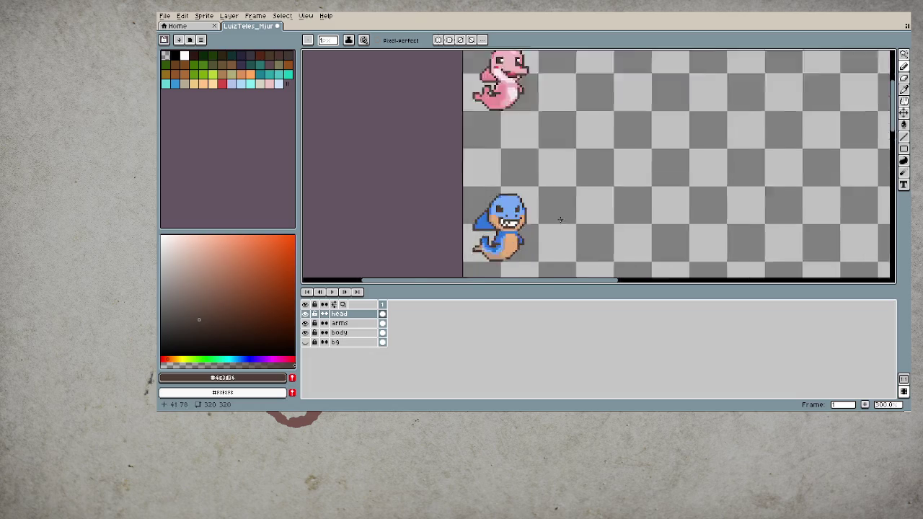
scroll(509, 219, up, 4)
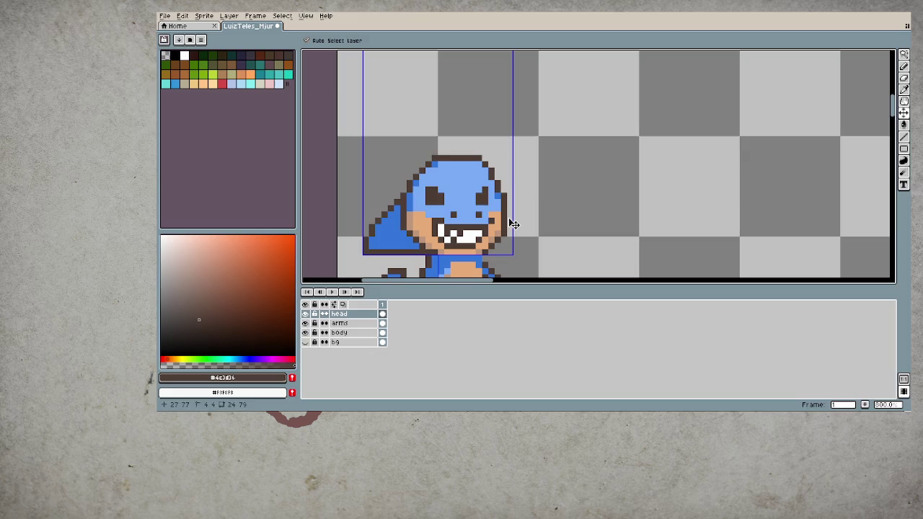
scroll(509, 219, down, 1)
scroll(509, 213, down, 1)
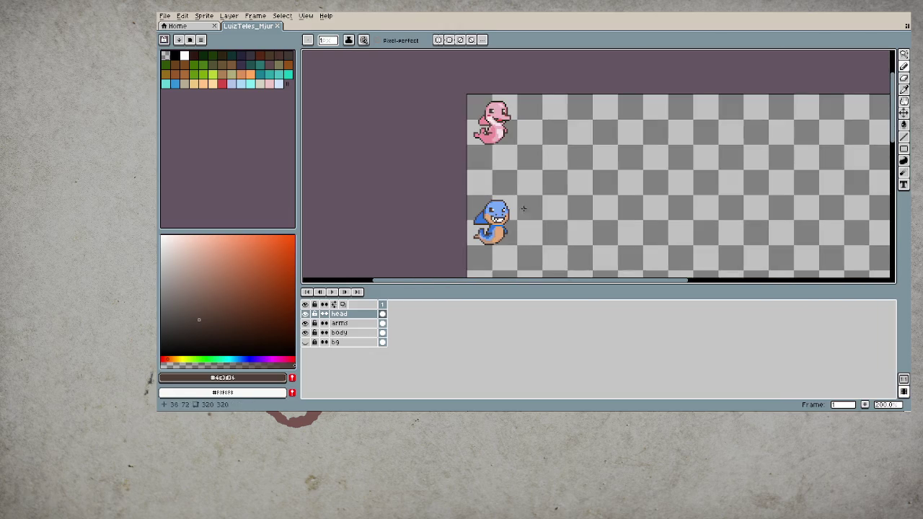
key(ctrl+s)
- On the head layer, eyedrop the head's light blue #79aaf5 and return to the pencil
scroll(526, 191, up, 1)
scroll(524, 204, up, 3)
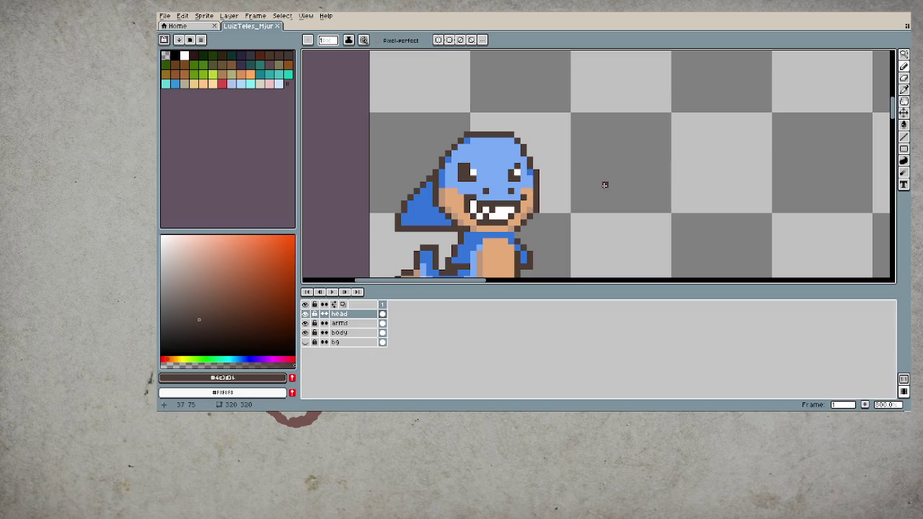
key(alt+Down)
key(alt+Down)
key(alt+Up)
key(alt+Up)
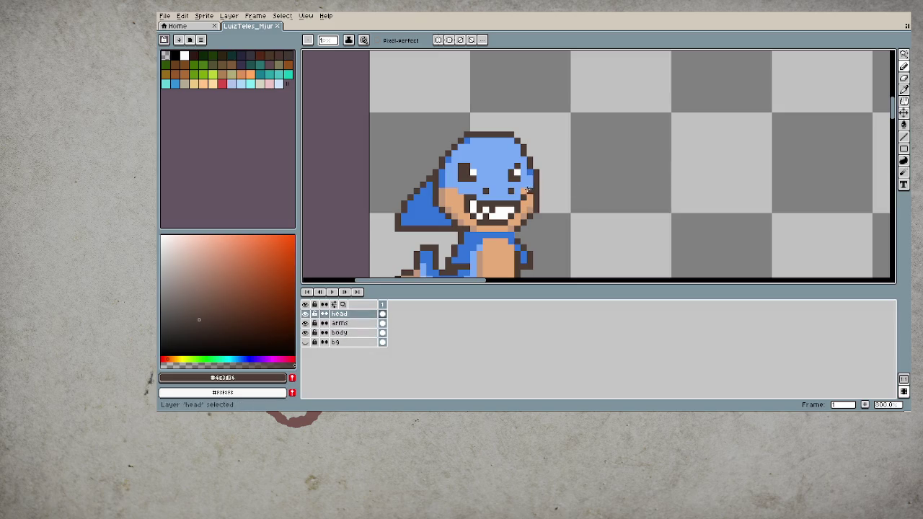
key(i)
click(523, 190)
key(b)
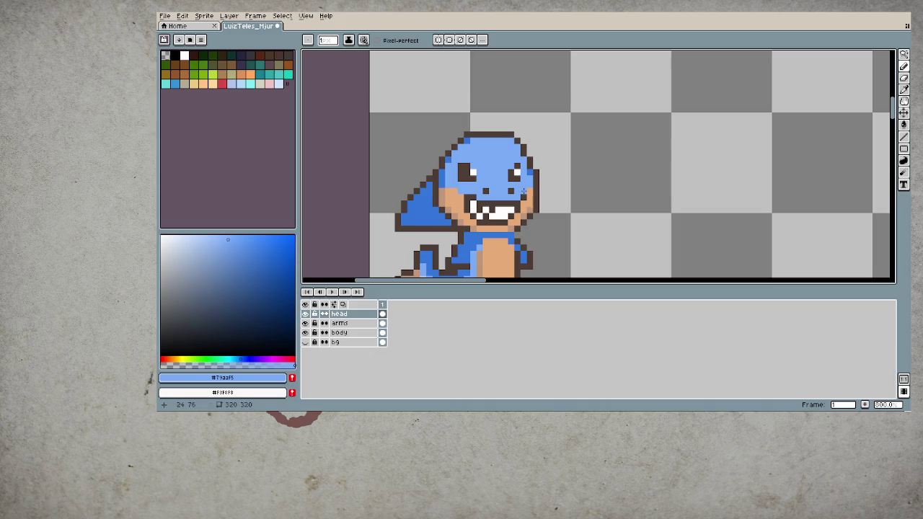
scroll(408, 230, down, 1)
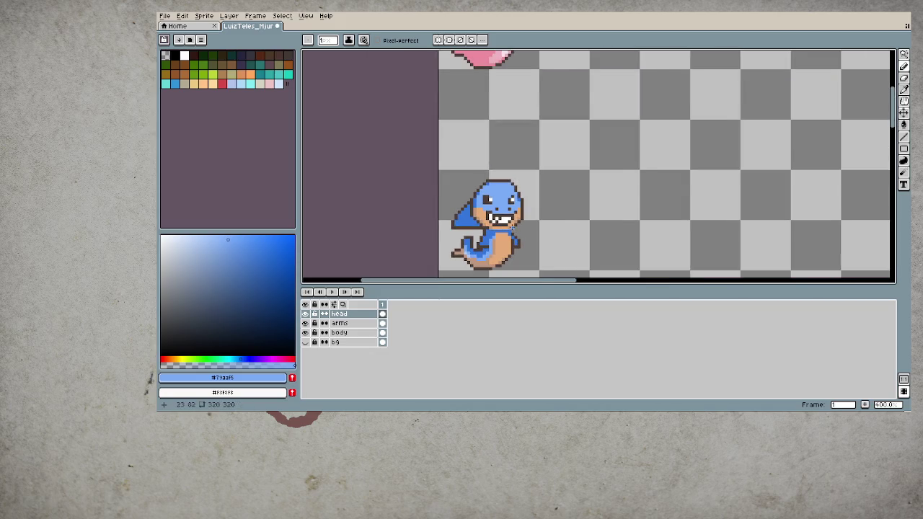
scroll(509, 226, down, 1)
scroll(512, 230, down, 1)
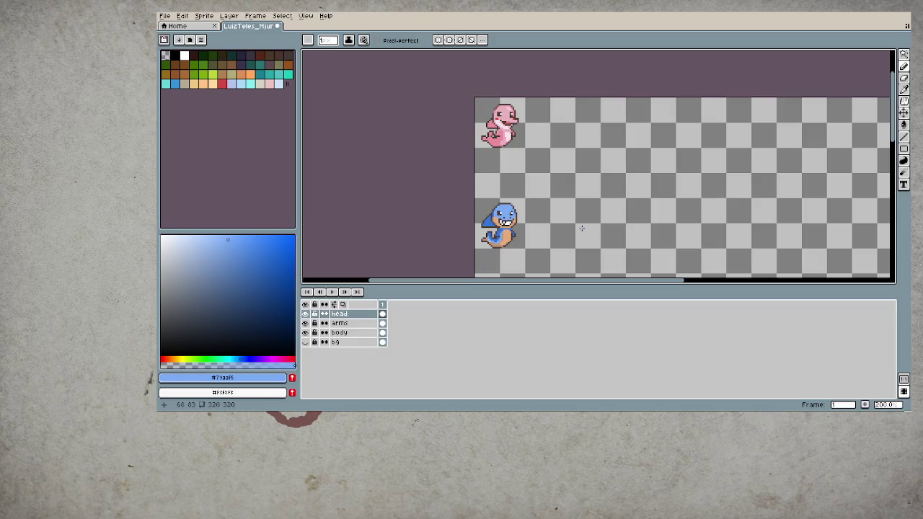
- Save the .aseprite file with Ctrl+S
key(ctrl+s)
- Marquee-select the whole blue character, then undo the unwanted move
scroll(533, 237, up, 1)
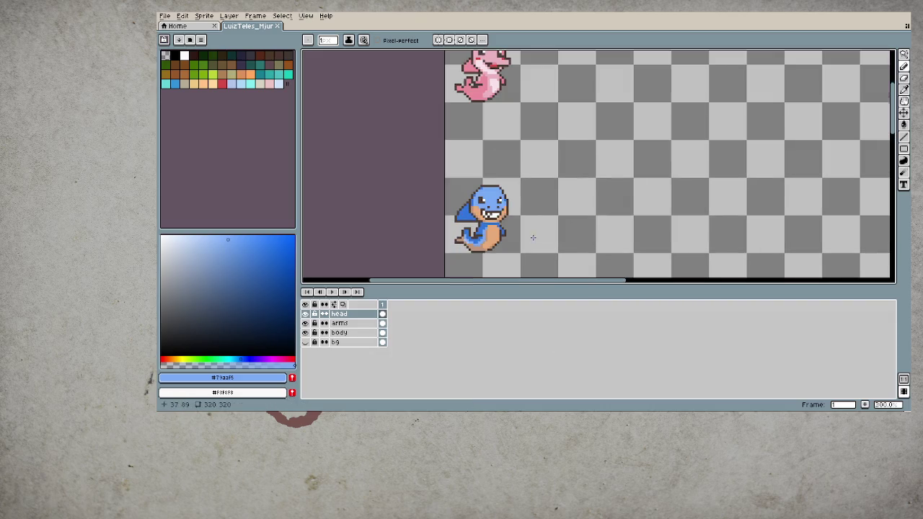
scroll(535, 219, right, 3)
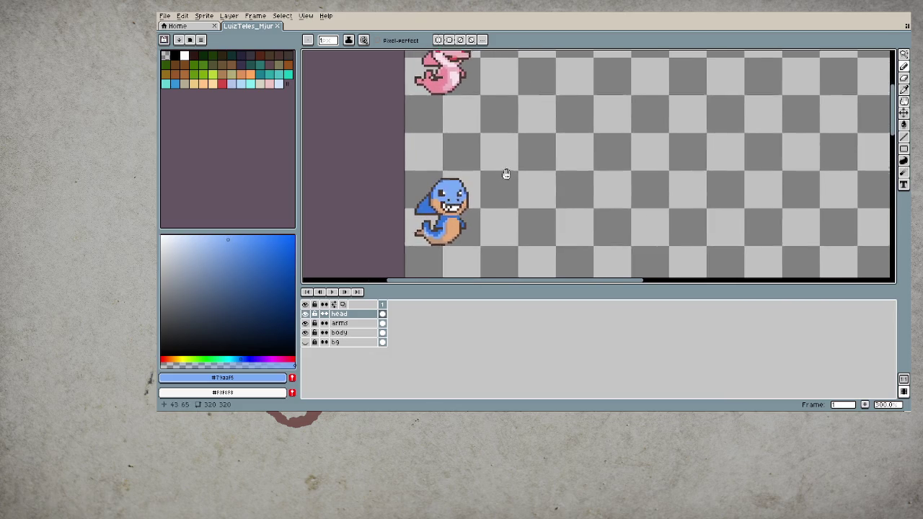
scroll(498, 136, up, 1)
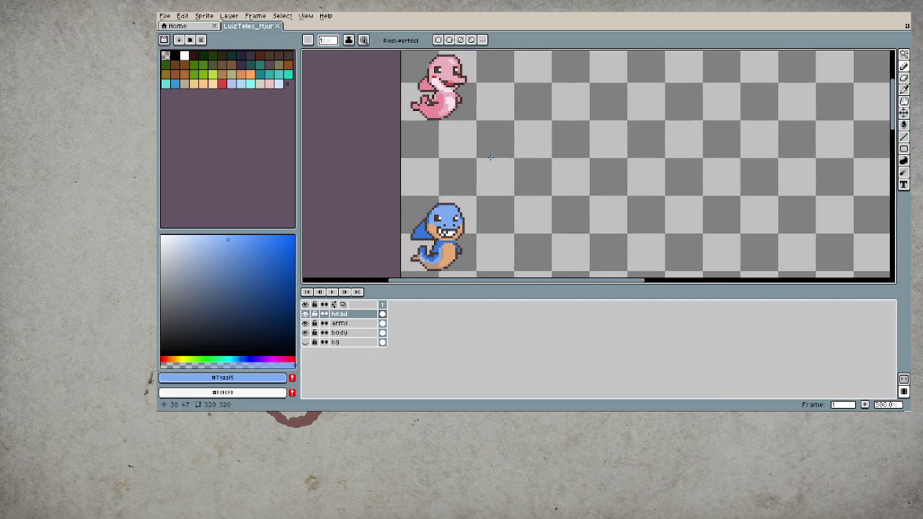
key(m)
mouse_move(416, 200)
mouse_down()
mouse_move(476, 270)
mouse_move(570, 167)
mouse_up()
scroll(491, 247, up, 1)
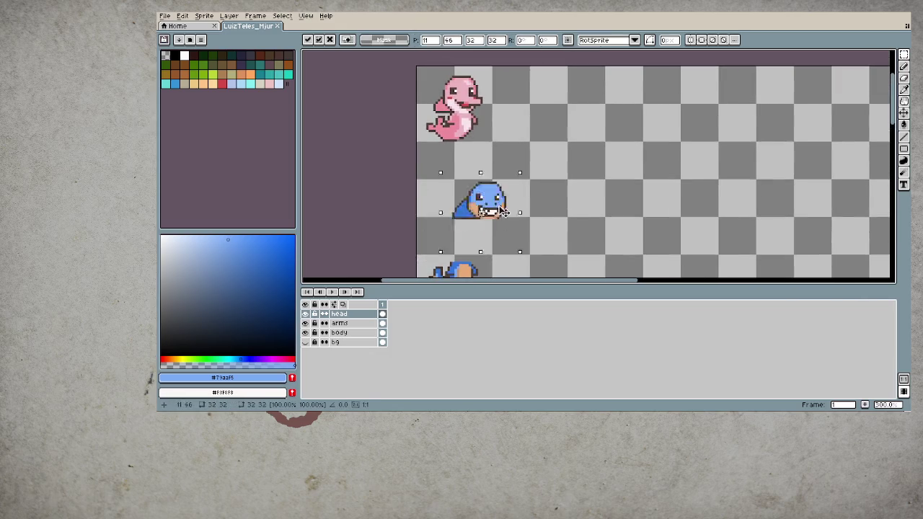
scroll(584, 230, up, 4)
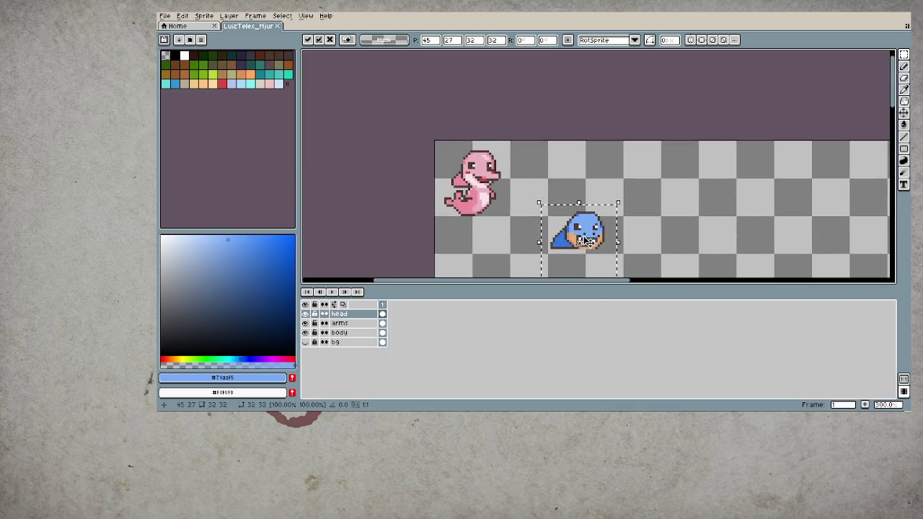
scroll(649, 166, down, 6)
key(ctrl+z)
key(ctrl+z)
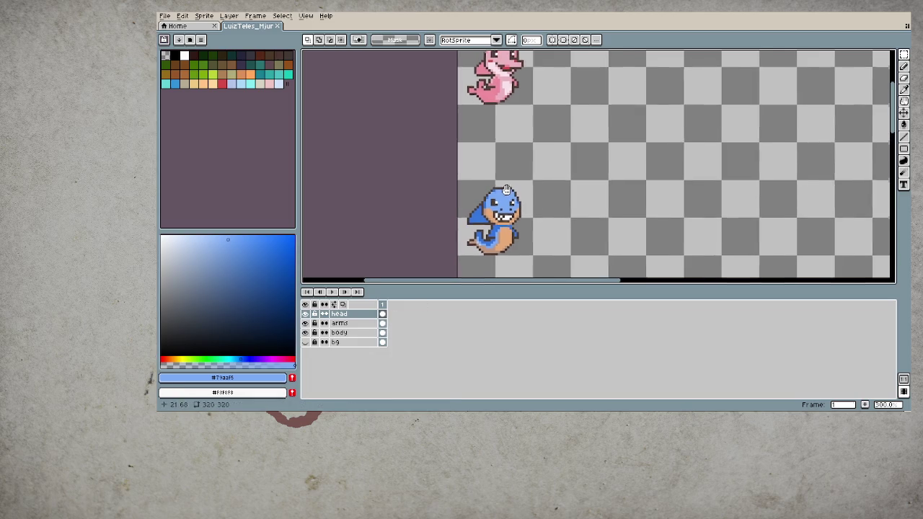
- Select only the blue head and drop it beside the pink sprite
mouse_move(497, 189)
mouse_down()
mouse_move(534, 224)
mouse_move(641, 124)
mouse_move(636, 101)
mouse_move(591, 105)
mouse_up()
scroll(499, 205, up, 1)
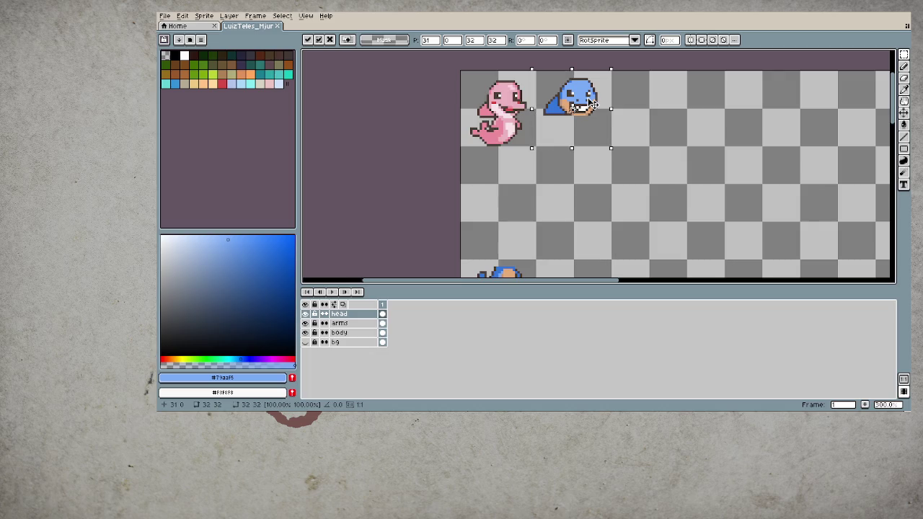
click(638, 195)
scroll(639, 194, down, 3)
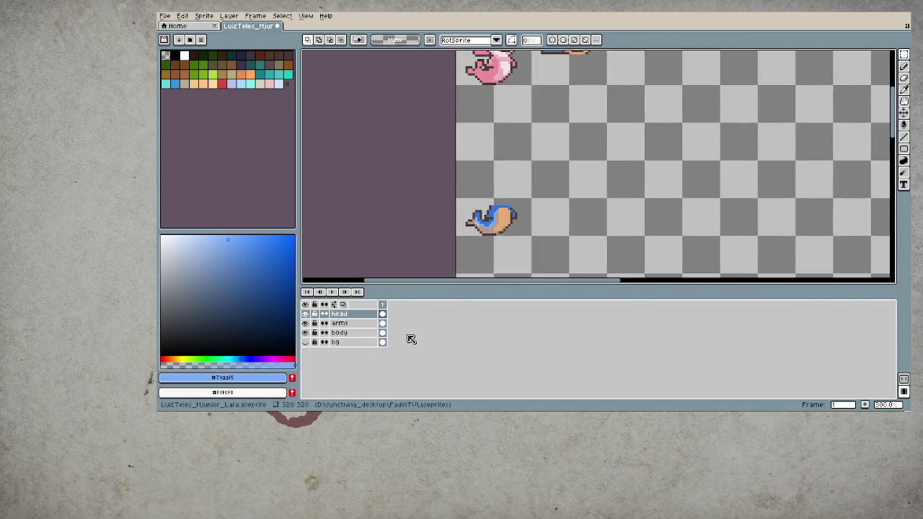
- Move the blue character's body up under its relocated head on the body layer
click(383, 323)
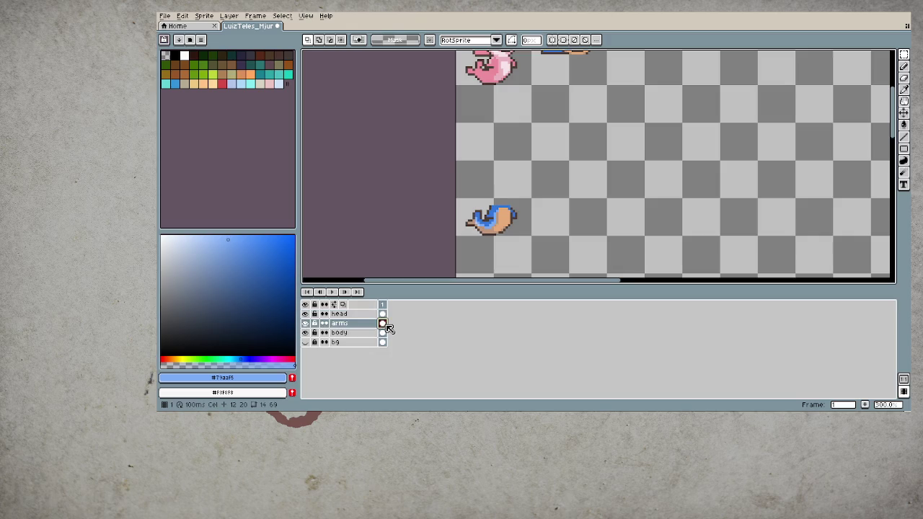
click(383, 332)
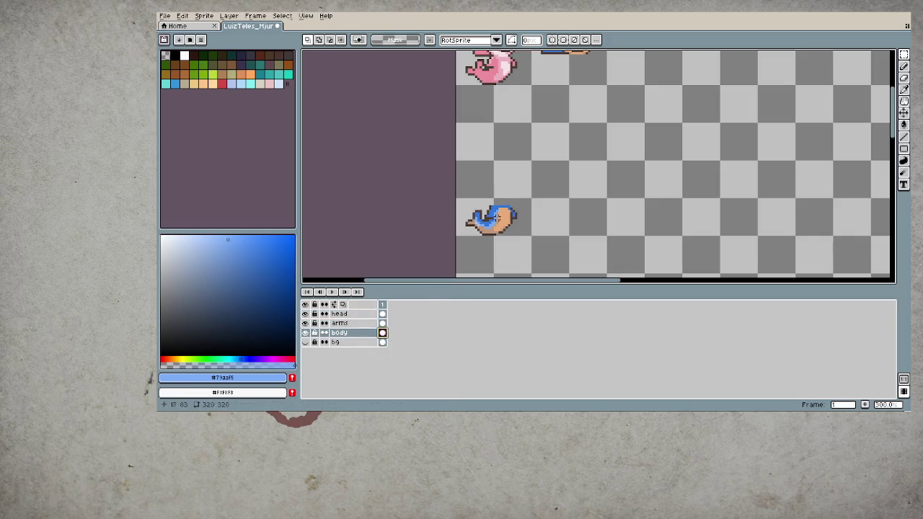
mouse_move(458, 183)
mouse_down()
mouse_move(559, 249)
mouse_move(616, 129)
mouse_up()
scroll(578, 246, up, 2)
scroll(579, 246, up, 2)
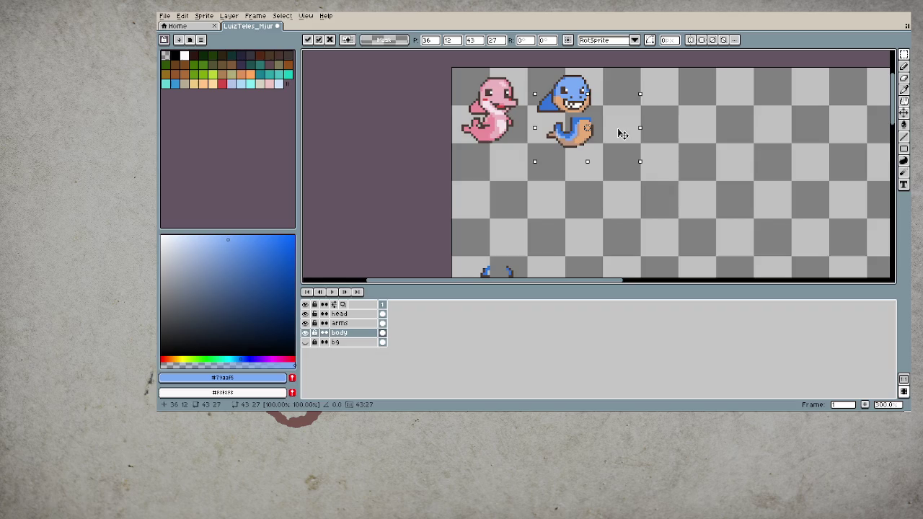
key(Return)
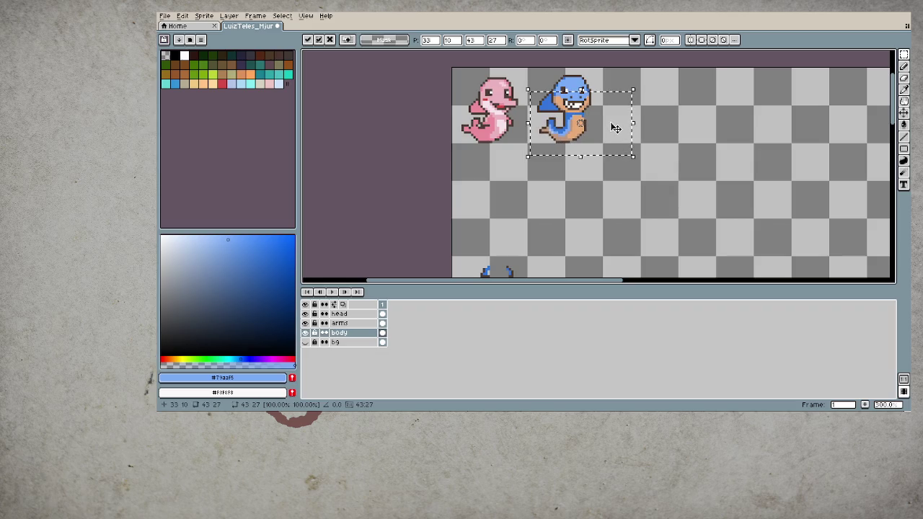
key(ctrl+z)
scroll(641, 165, down, 2)
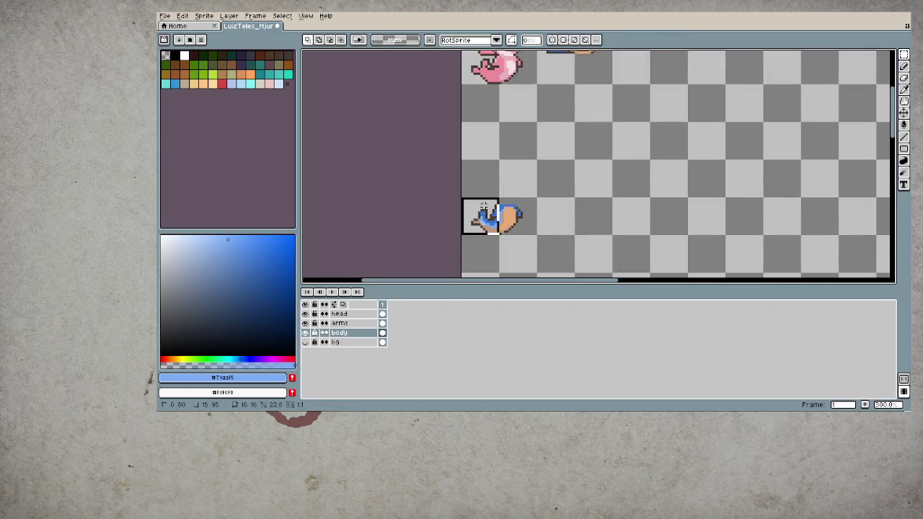
mouse_move(460, 196)
mouse_down()
mouse_move(539, 238)
mouse_move(622, 96)
mouse_up()
scroll(621, 96, up, 3)
mouse_move(597, 226)
mouse_down()
mouse_move(570, 189)
mouse_move(560, 202)
mouse_up()
scroll(566, 191, up, 1)
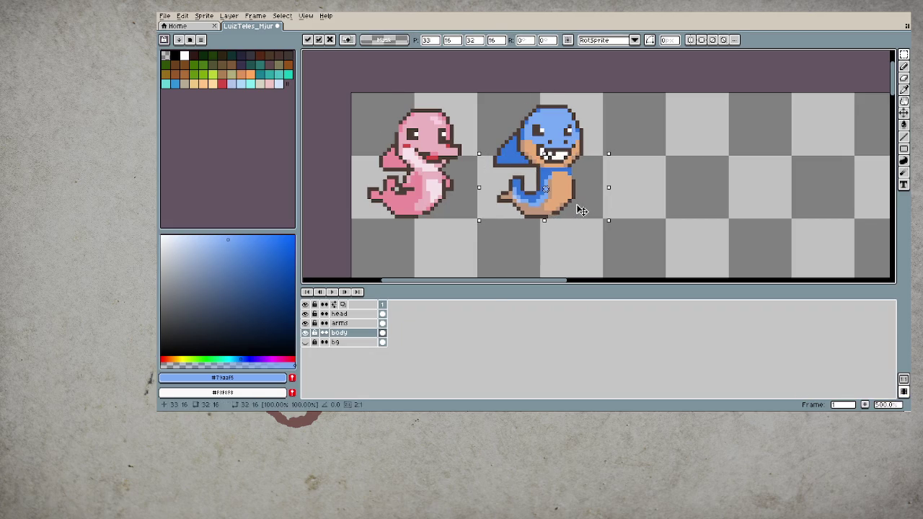
key(ctrl+d)
scroll(639, 229, down, 4)
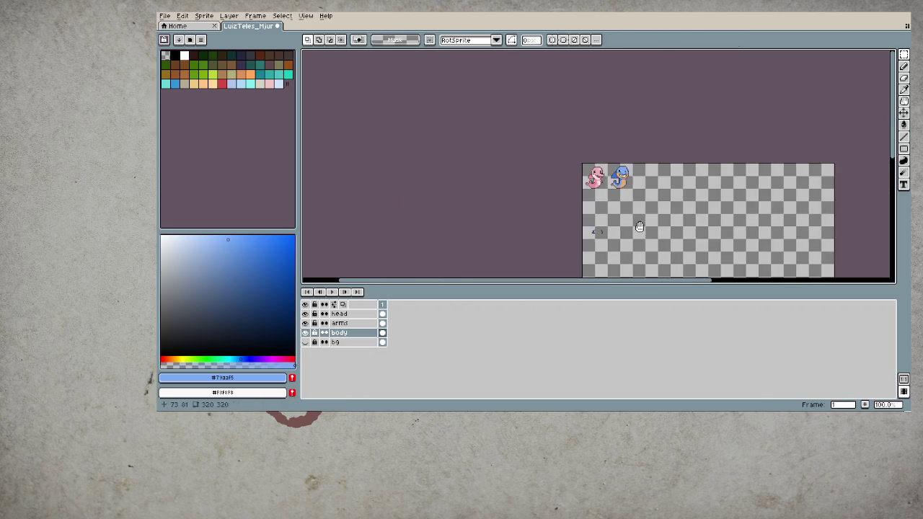
scroll(585, 197, up, 4)
- Move the arms up onto the blue character and save the file
ctrl+click(541, 184)
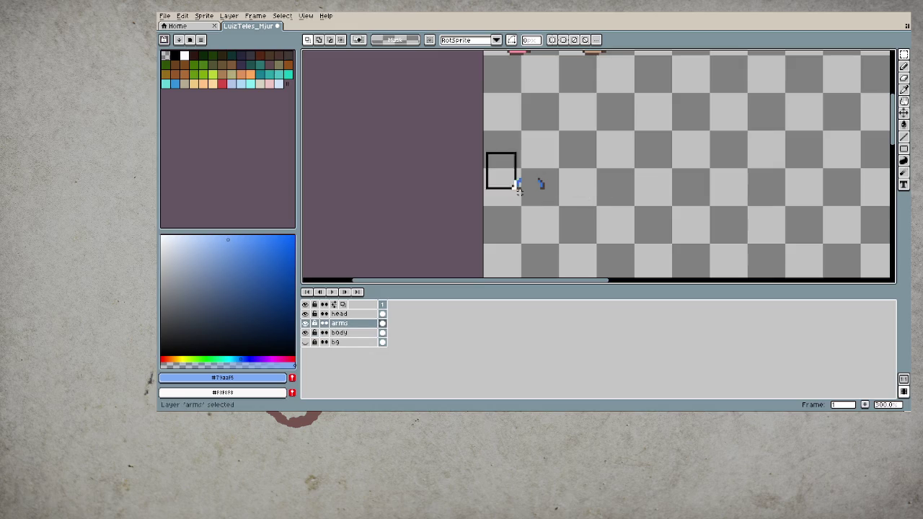
scroll(569, 184, up, 2)
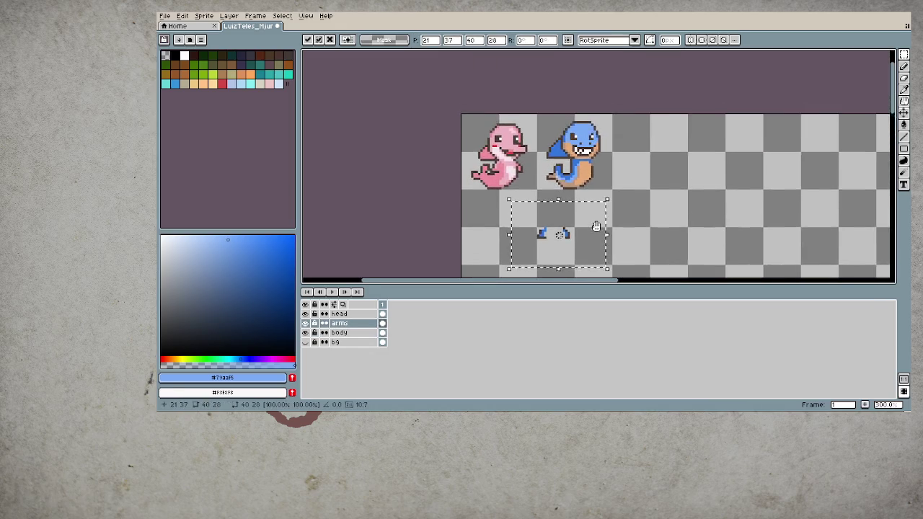
scroll(620, 195, up, 2)
mouse_move(608, 185)
mouse_down()
mouse_move(627, 199)
mouse_move(619, 182)
mouse_up()
scroll(627, 187, up, 2)
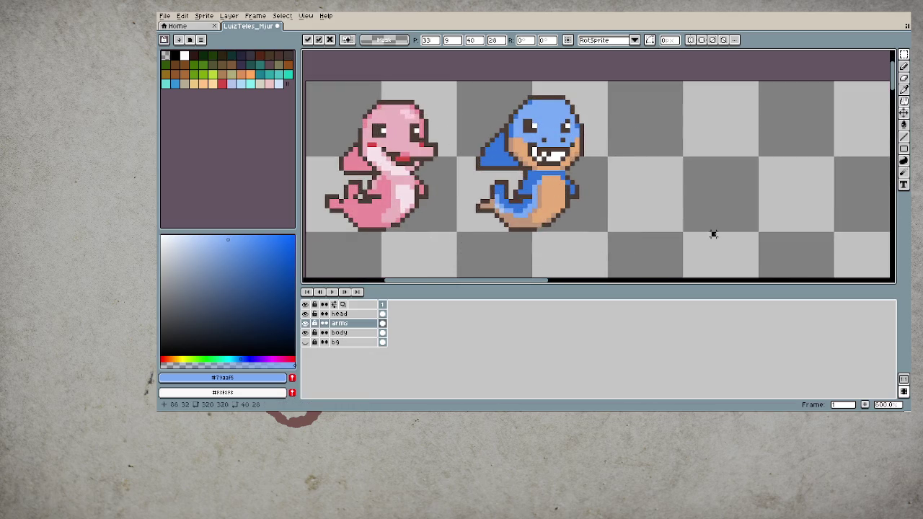
key(Return)
scroll(688, 225, down, 2)
scroll(689, 224, down, 1)
scroll(642, 208, down, 1)
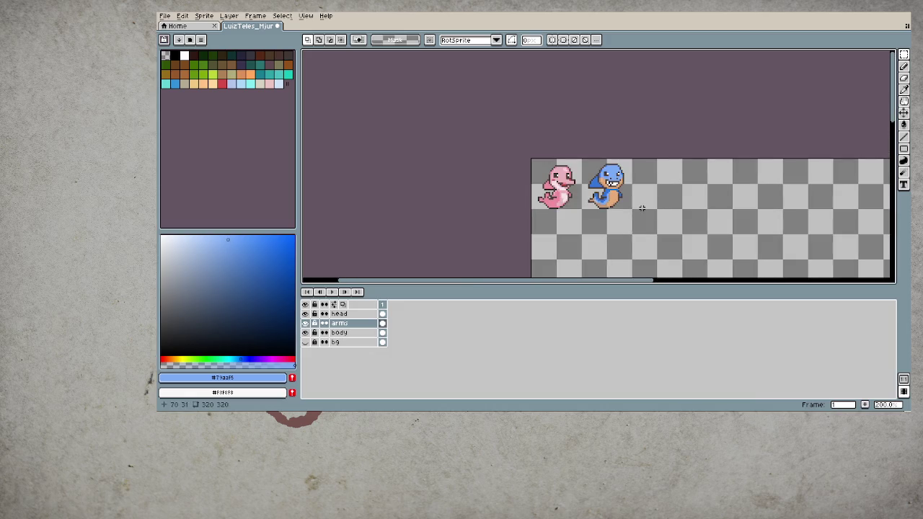
key(ctrl+s)
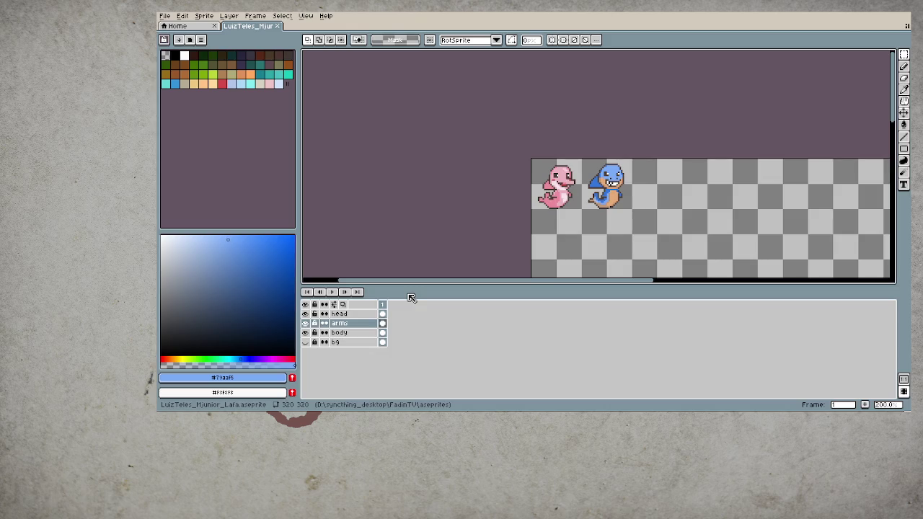
scroll(653, 210, up, 1)
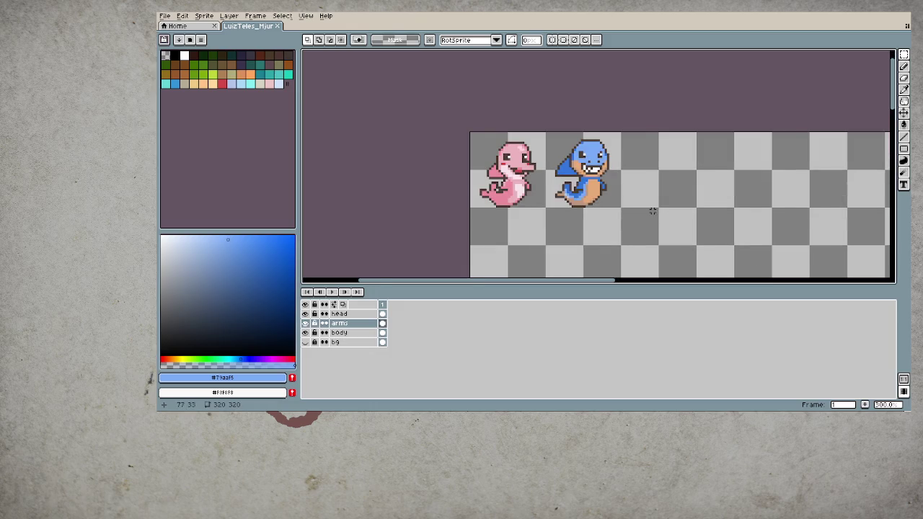
drag(652, 211, 587, 200)
scroll(578, 159, up, 1)
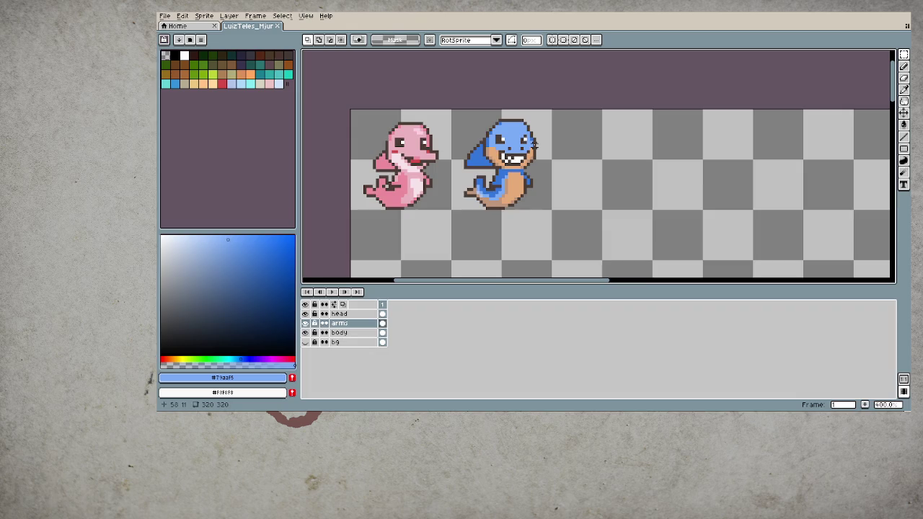
- Paint a large blue round blob beside the sprites on the head layer with an enlarged brush
scroll(533, 144, up, 2)
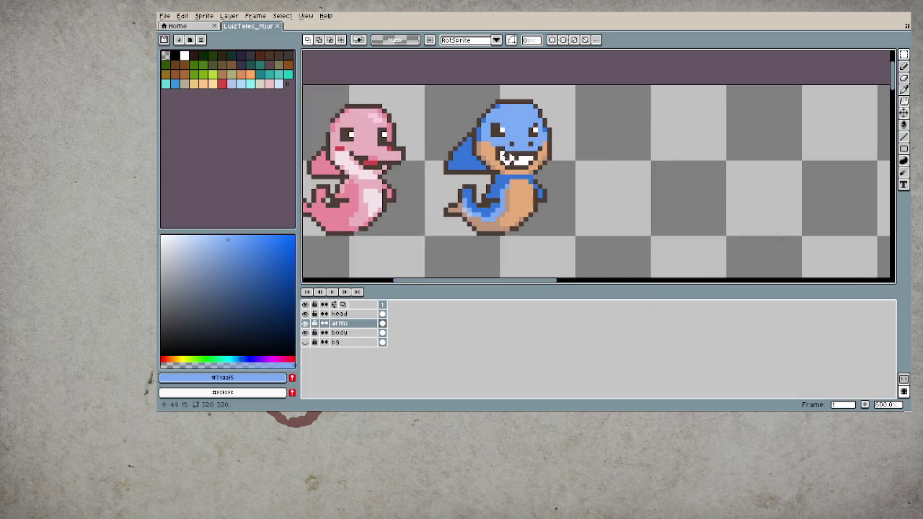
alt+click(508, 178)
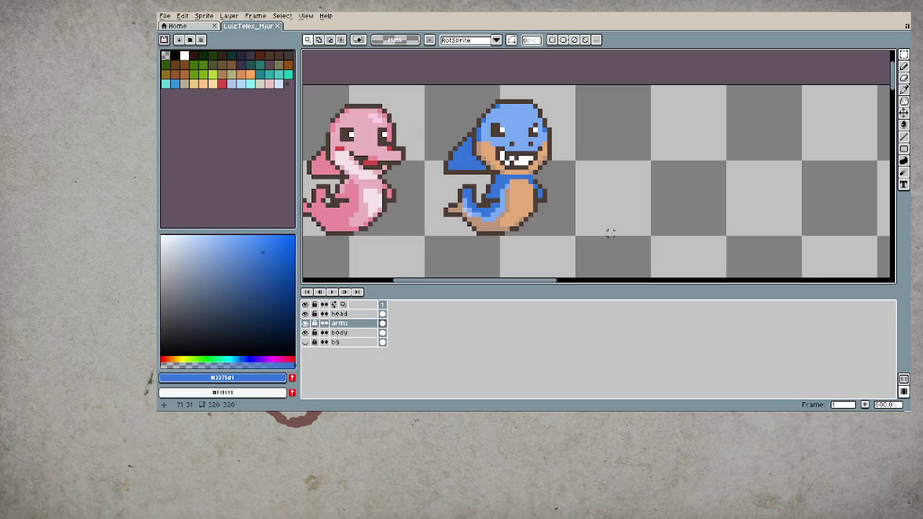
key(alt+Up)
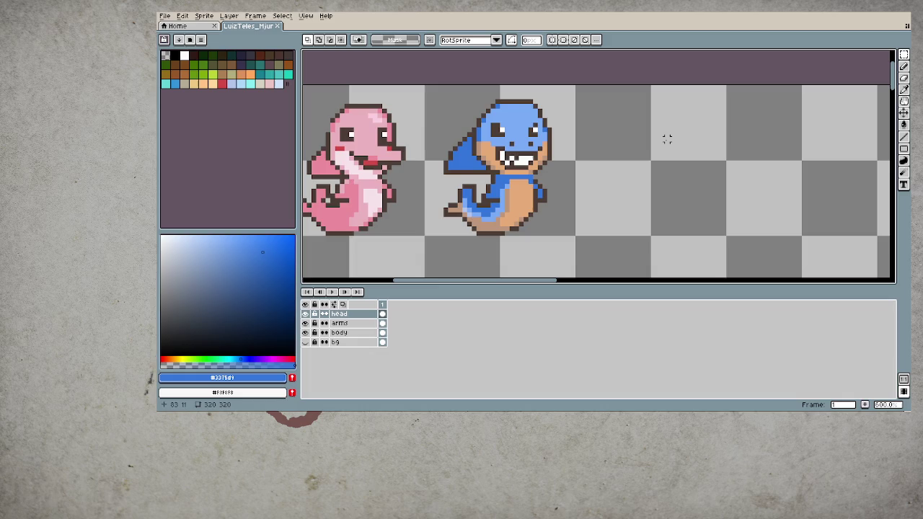
key(b)
key(plus)
key(plus)
key(plus)
key(plus)
key(plus)
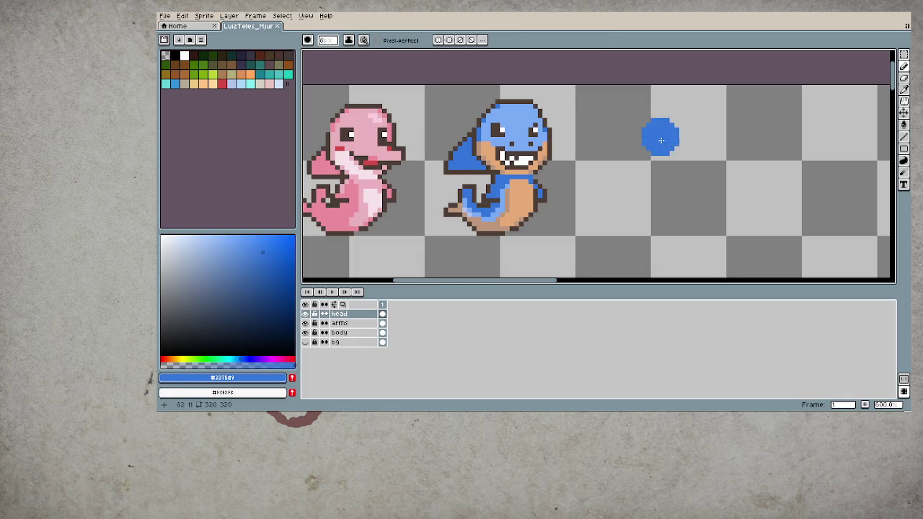
key(plus)
key(plus)
key(plus)
key(plus)
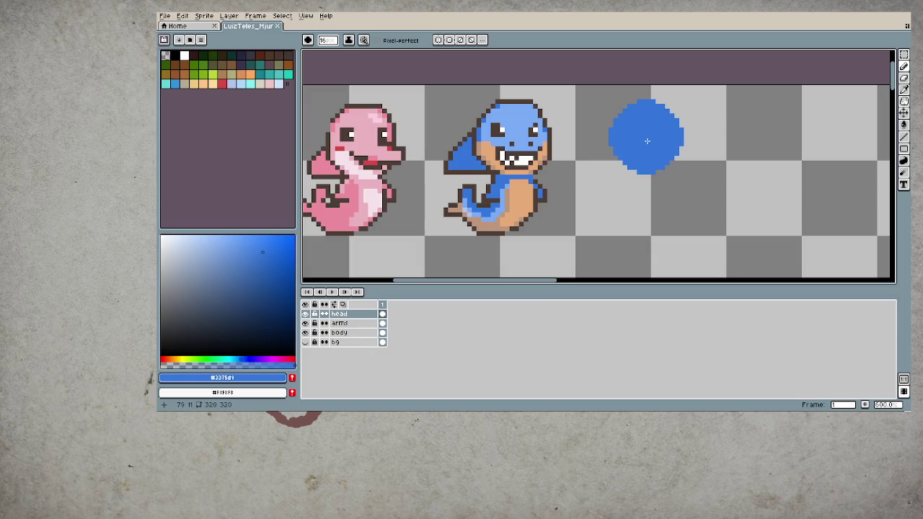
click(647, 141)
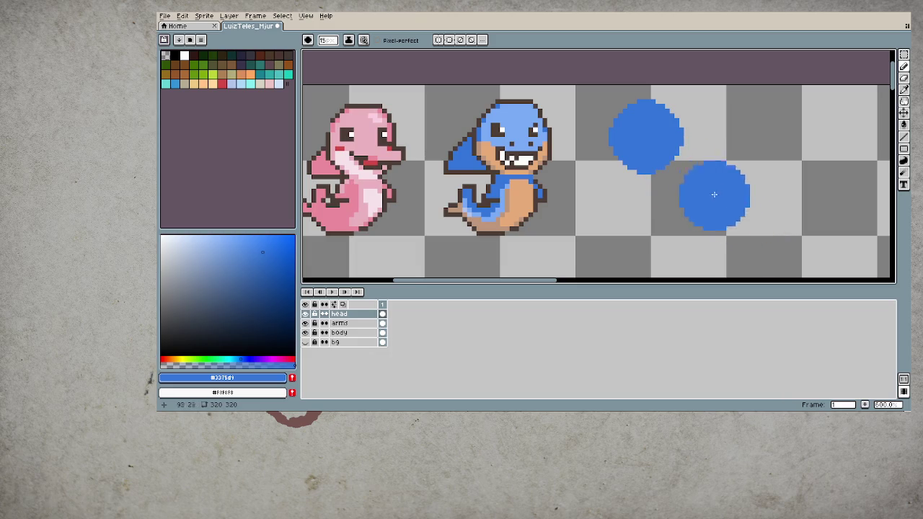
key(minus)
key(minus)
key(minus)
key(minus)
key(minus)
key(minus)
scroll(650, 121, up, 4)
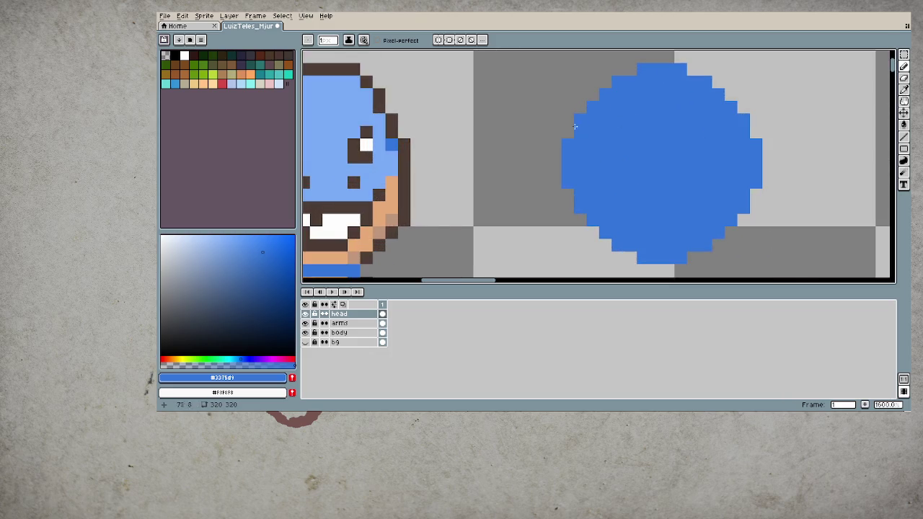
- Trace a dark brown outline around the circle's top, sides and bottom
alt+click(404, 145)
drag(567, 133, 626, 73)
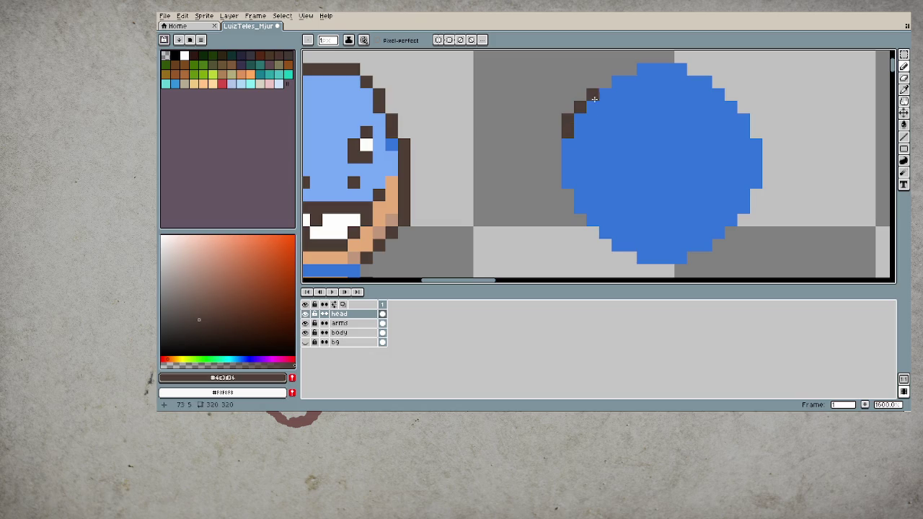
click(618, 69)
mouse_move(693, 69)
mouse_down()
mouse_move(715, 80)
mouse_move(756, 133)
mouse_up()
mouse_move(555, 144)
mouse_down()
mouse_move(579, 214)
mouse_move(630, 259)
mouse_up()
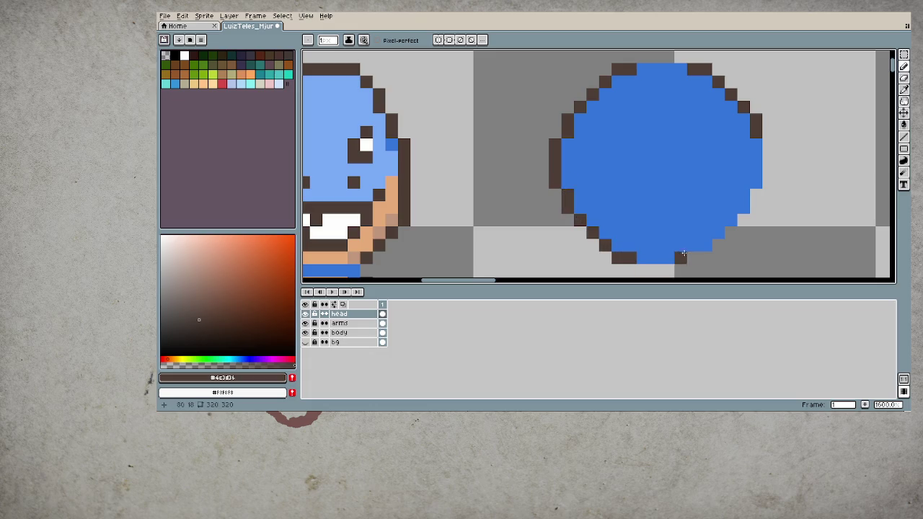
mouse_move(689, 258)
mouse_down()
mouse_move(743, 226)
mouse_move(767, 176)
mouse_move(765, 143)
mouse_up()
scroll(750, 175, down, 6)
- Redraw the circle's lower-left brown outline in even steps, eyedropping blue and brown as needed
scroll(721, 173, up, 1)
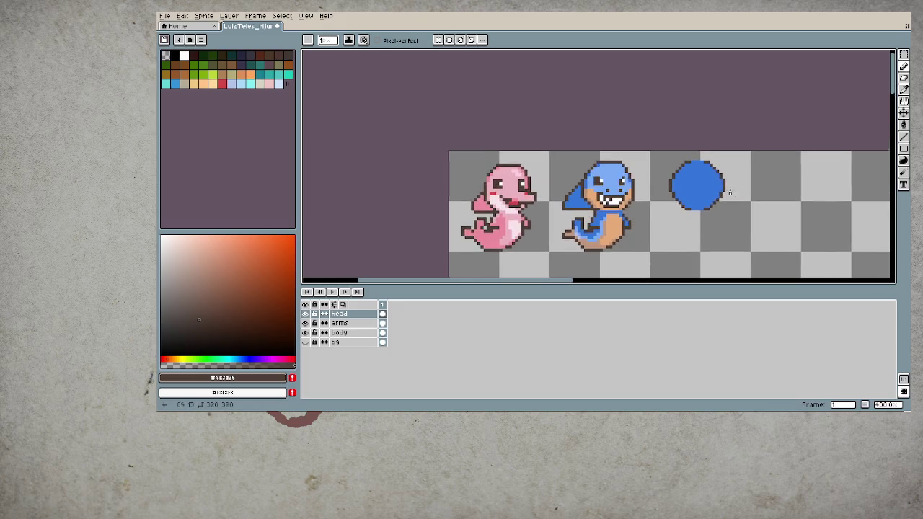
scroll(692, 181, up, 3)
scroll(670, 191, up, 2)
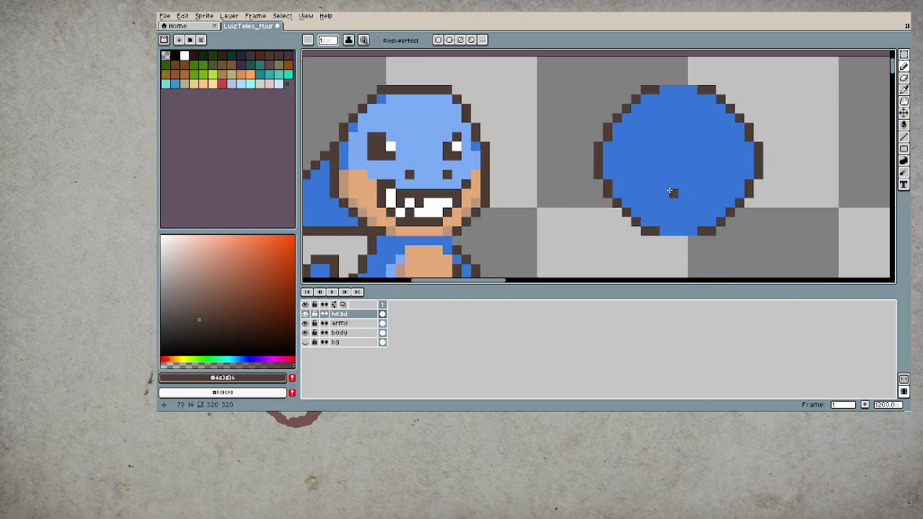
alt+click(612, 184)
alt+click(748, 186)
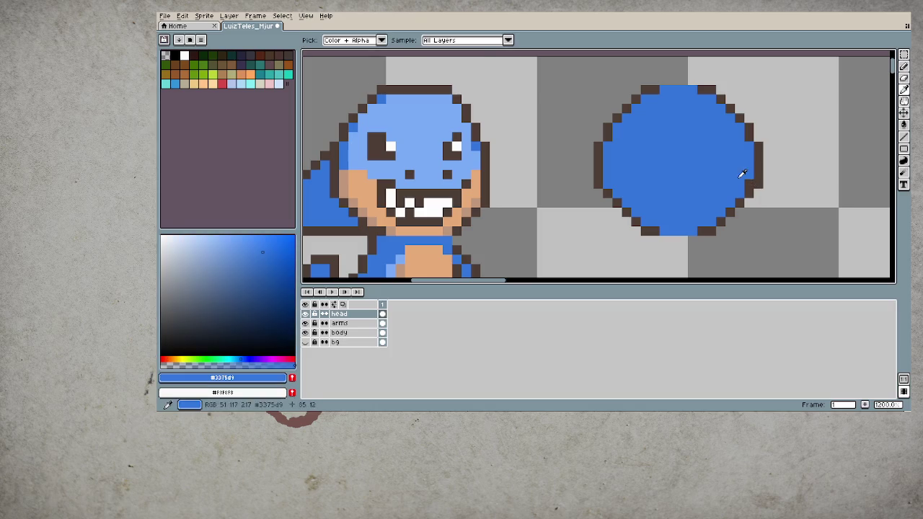
alt+click(742, 171)
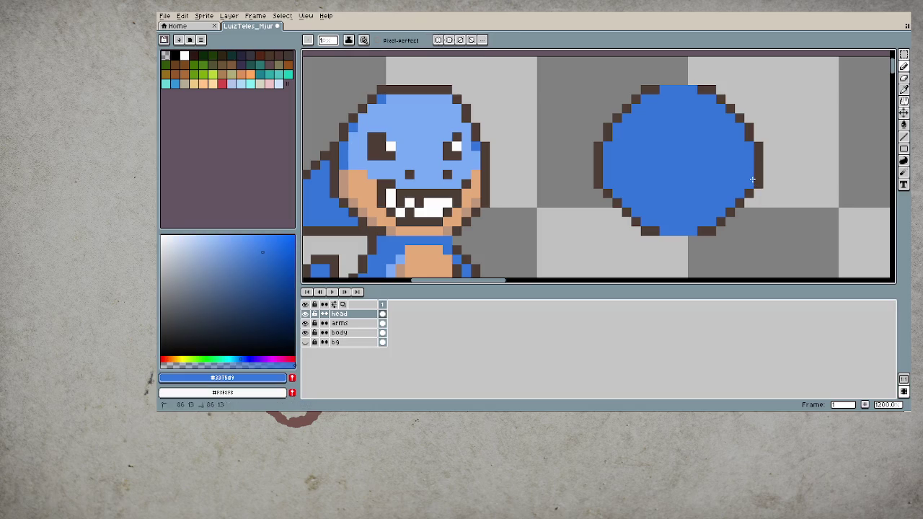
alt+click(612, 189)
alt+click(750, 193)
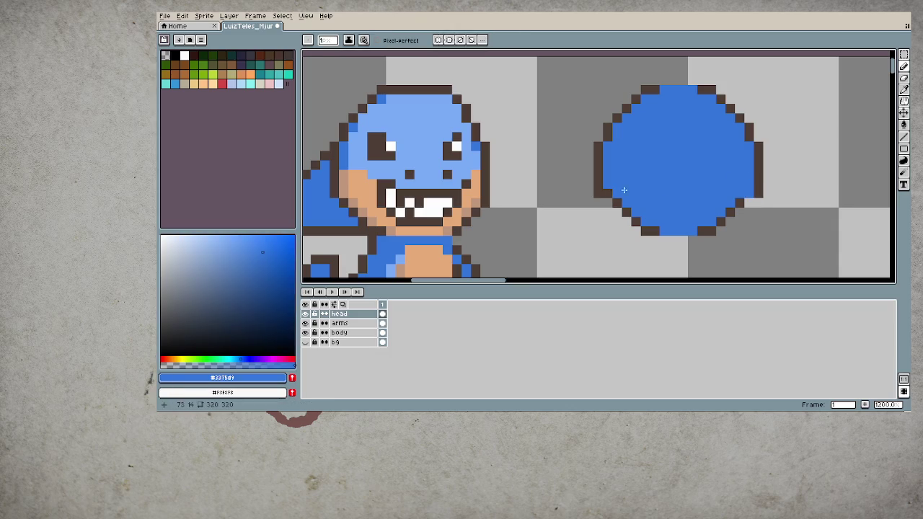
alt+click(614, 199)
mouse_move(607, 201)
mouse_down()
mouse_move(741, 212)
mouse_move(713, 235)
mouse_up()
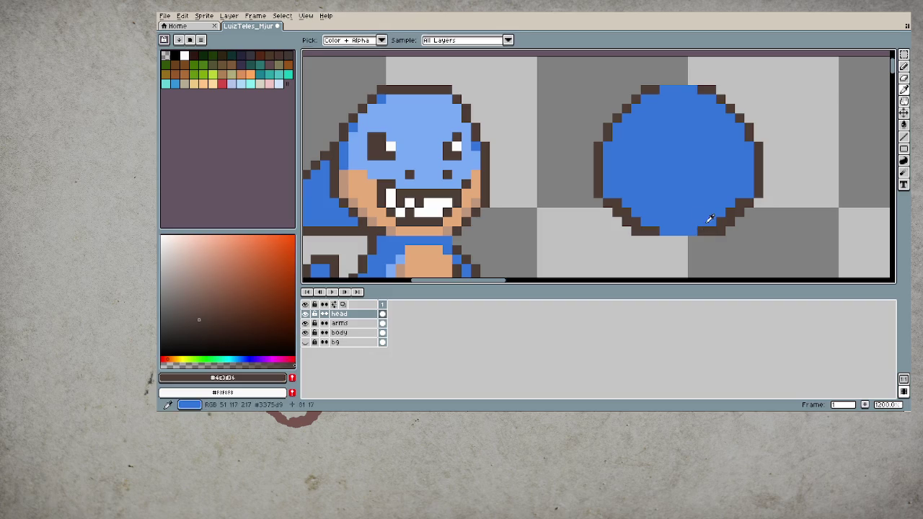
alt+click(706, 221)
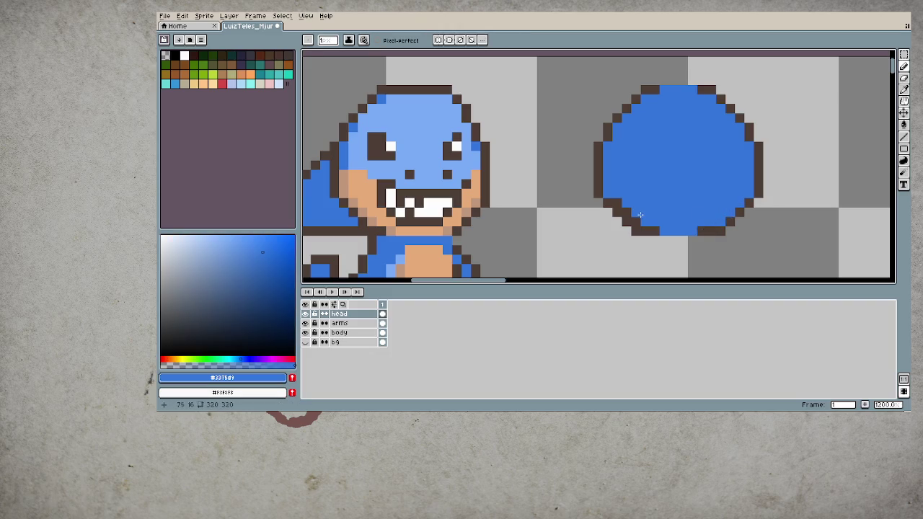
- Fill the gap in the circle's top outline with brown pixels
scroll(635, 226, down, 1)
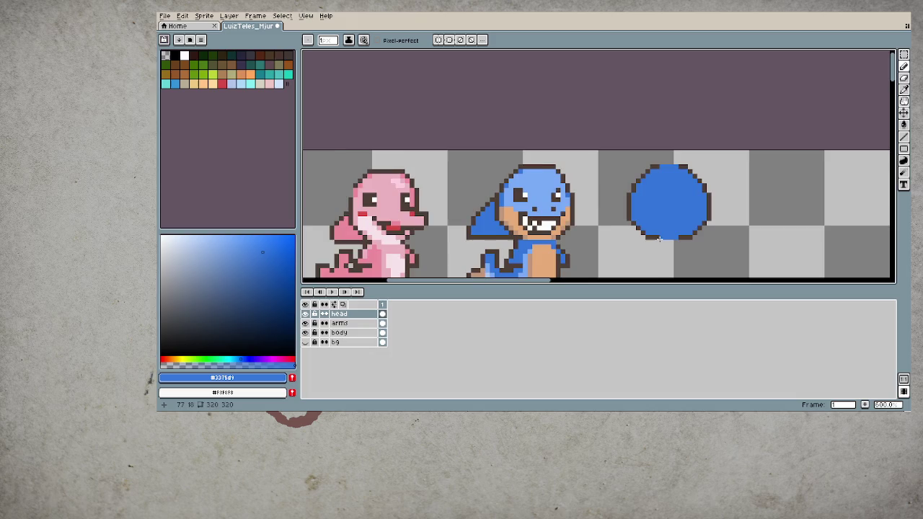
scroll(652, 227, down, 2)
scroll(671, 230, down, 1)
scroll(675, 194, up, 4)
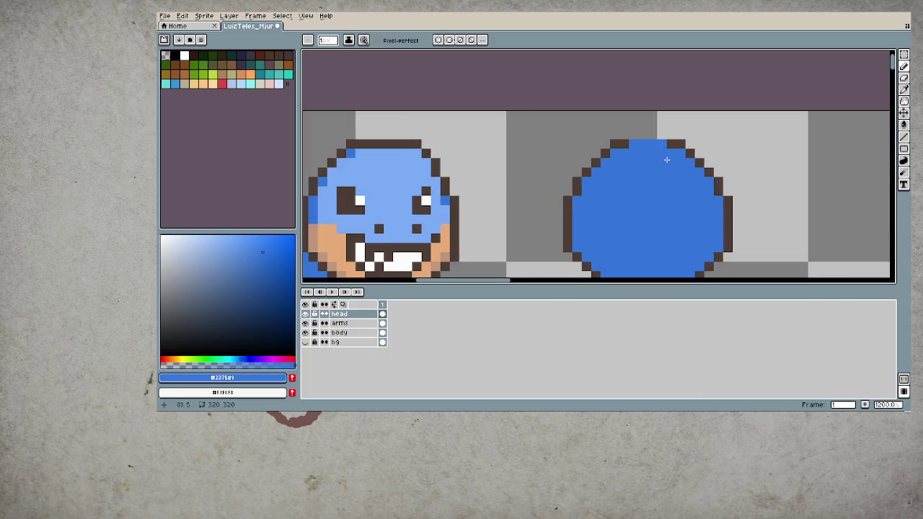
alt+click(625, 142)
drag(625, 143, 662, 144)
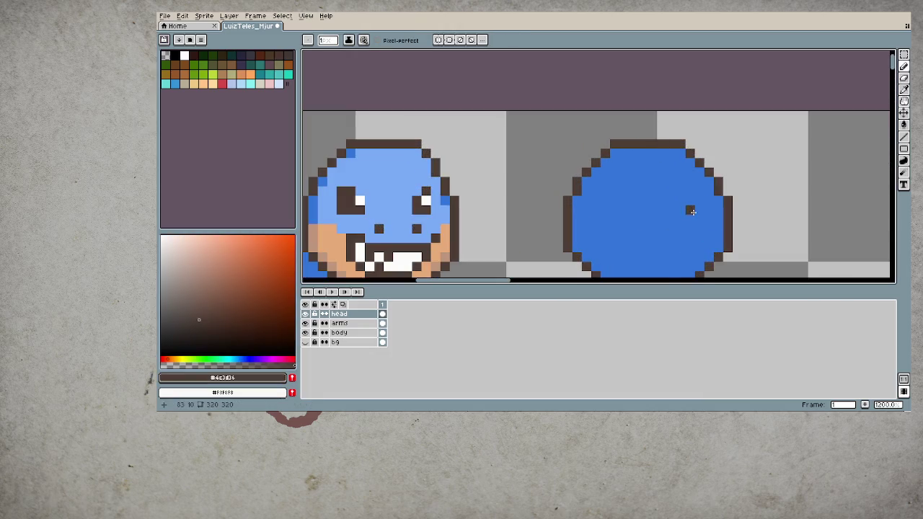
scroll(690, 210, down, 3)
scroll(688, 216, down, 2)
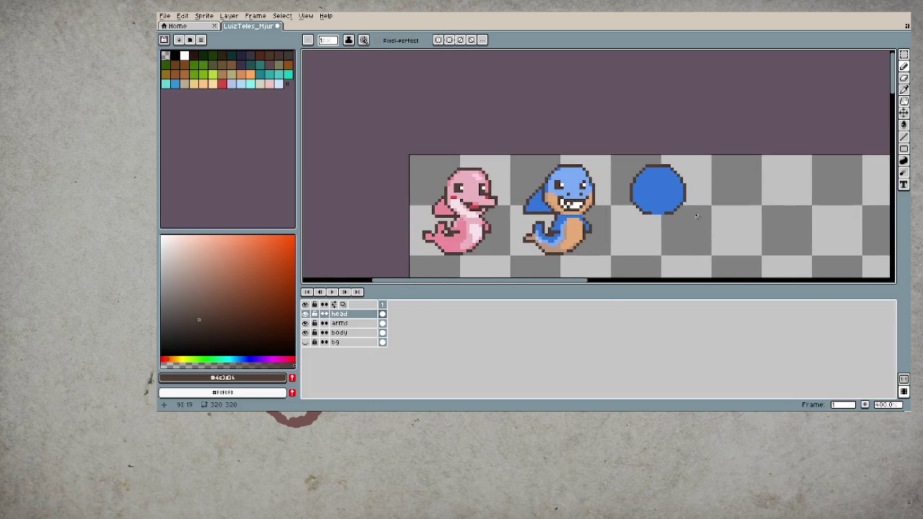
scroll(653, 188, up, 2)
scroll(633, 202, down, 3)
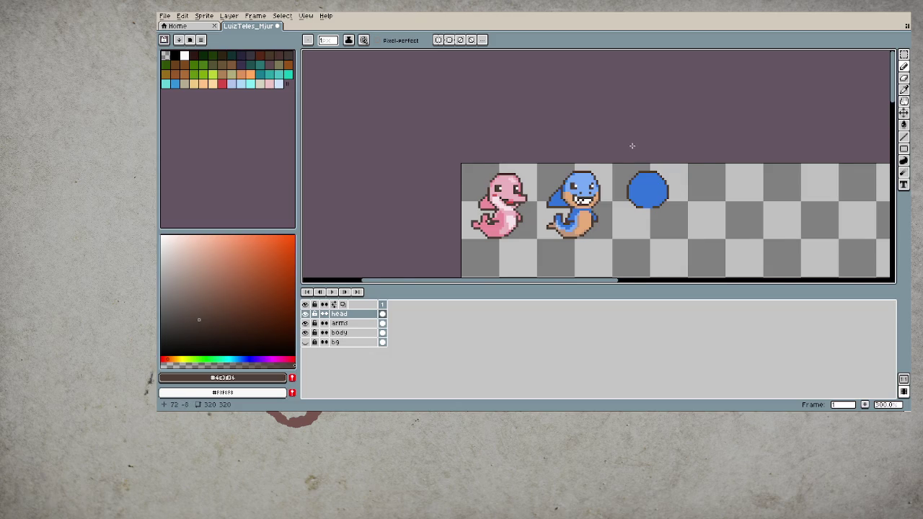
- Pick the circle's blue and enlarge the brush for painting
scroll(656, 170, up, 1)
alt+click(654, 201)
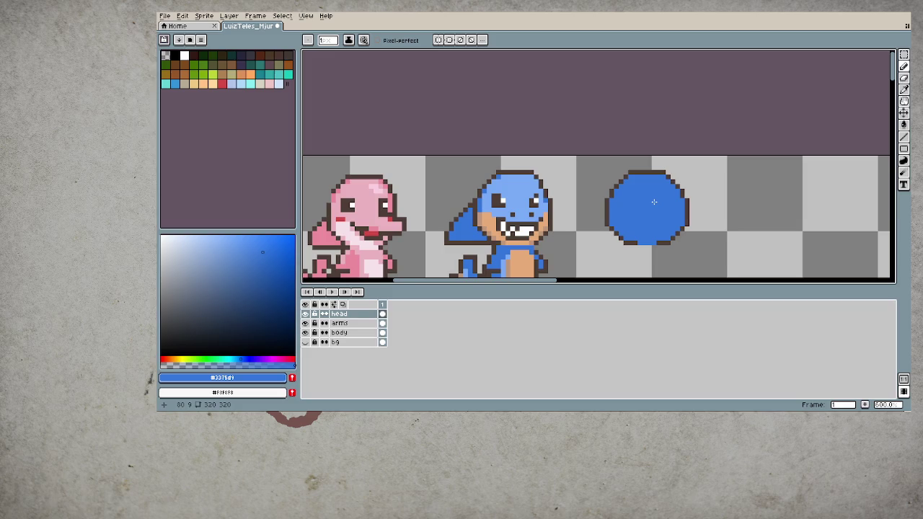
key(plus)
key(plus)
key(plus)
click(708, 175)
- Paint an ear tuft atop the head and outline both ears in dark brown
click(661, 168)
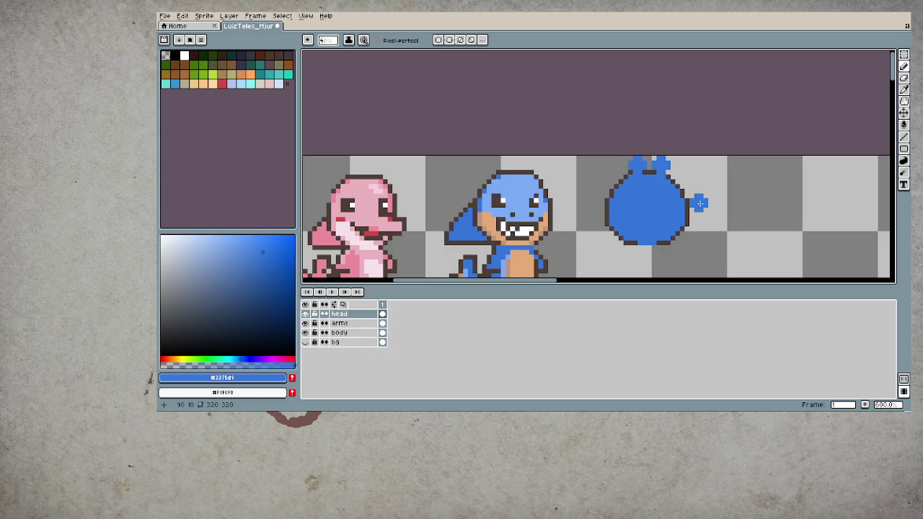
scroll(648, 177, up, 3)
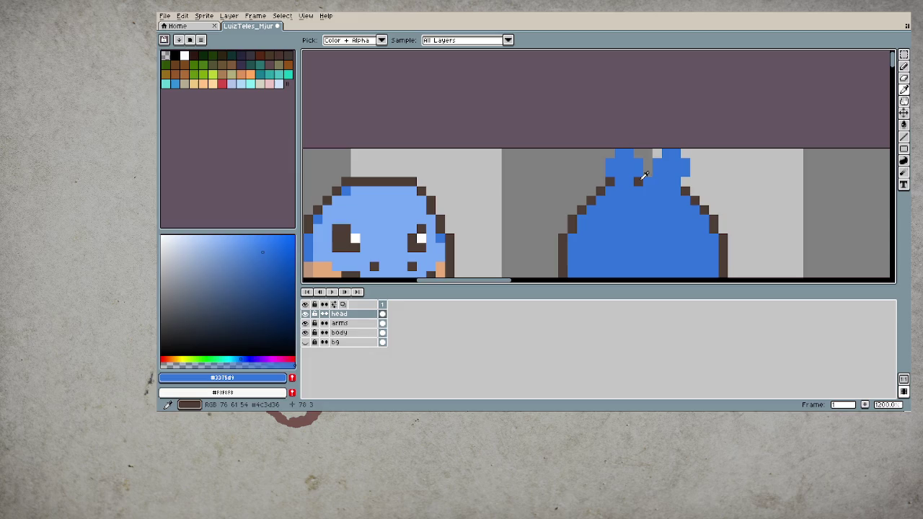
alt+click(647, 171)
mouse_move(646, 172)
mouse_down()
mouse_move(687, 165)
mouse_move(685, 191)
mouse_up()
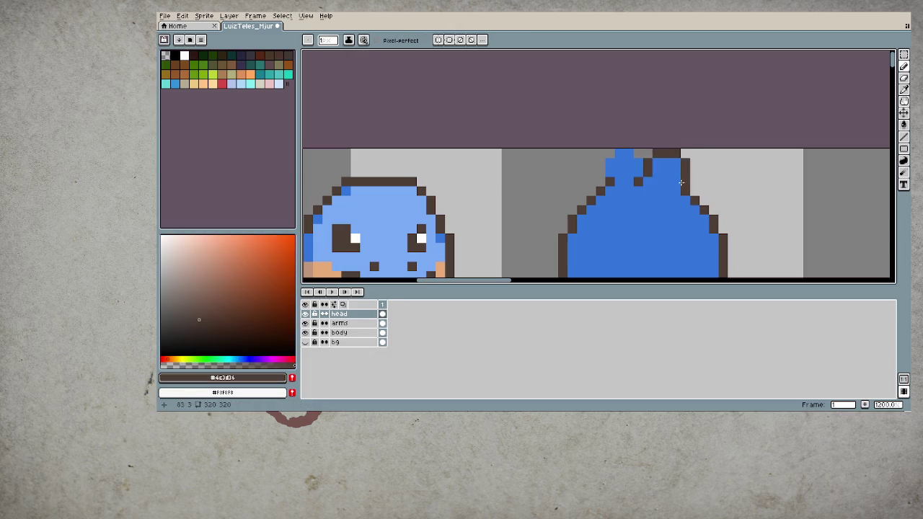
drag(610, 184, 620, 155)
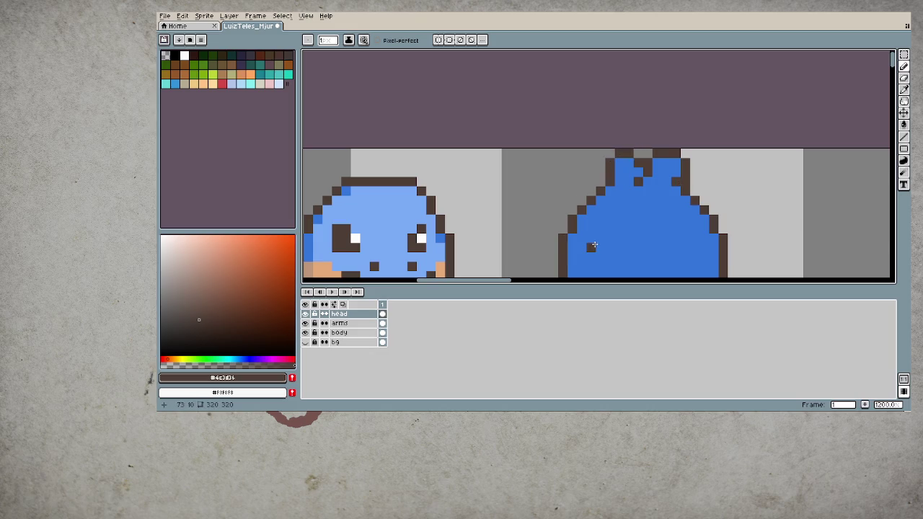
- Touch up the left ear's dark brown outline pixel
scroll(593, 241, down, 3)
scroll(596, 170, up, 3)
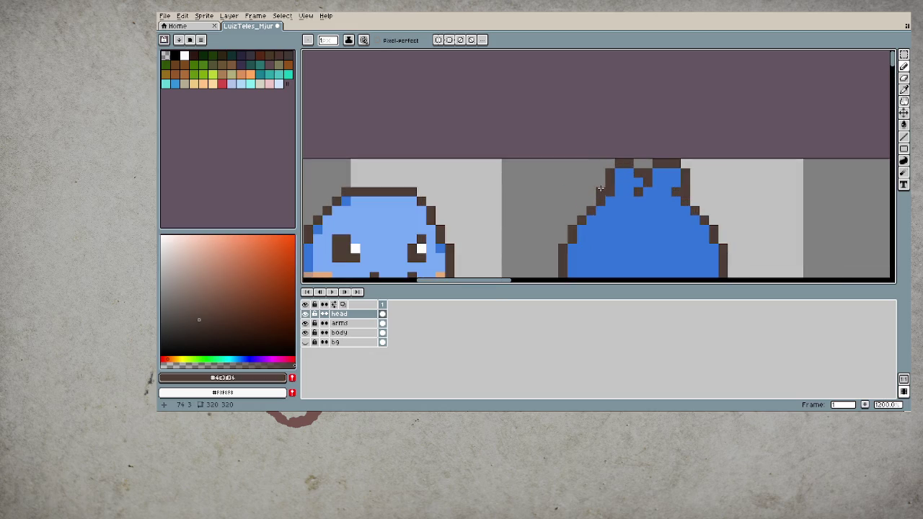
alt+click(618, 180)
alt+click(609, 173)
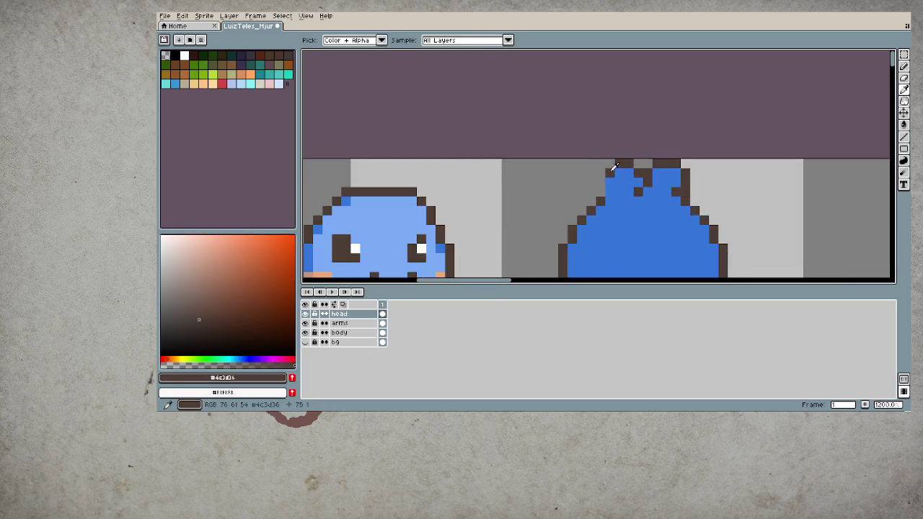
scroll(664, 225, down, 5)
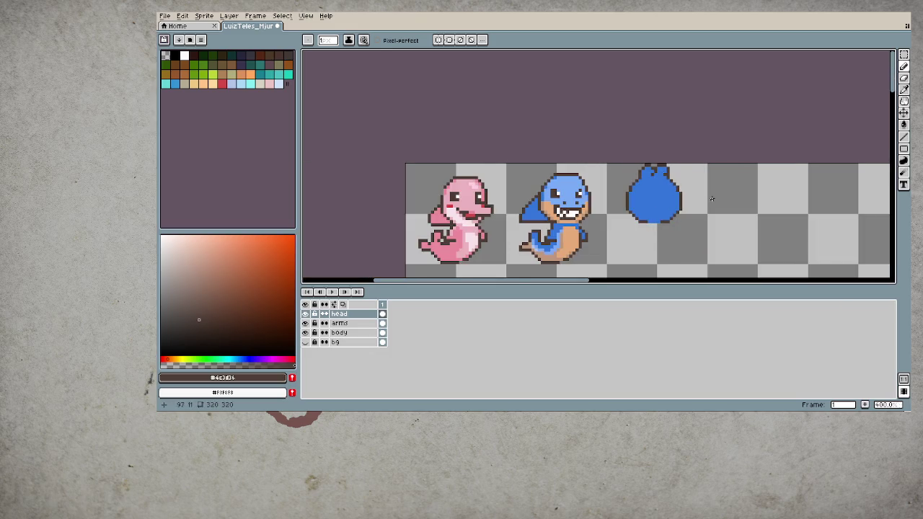
scroll(710, 199, down, 1)
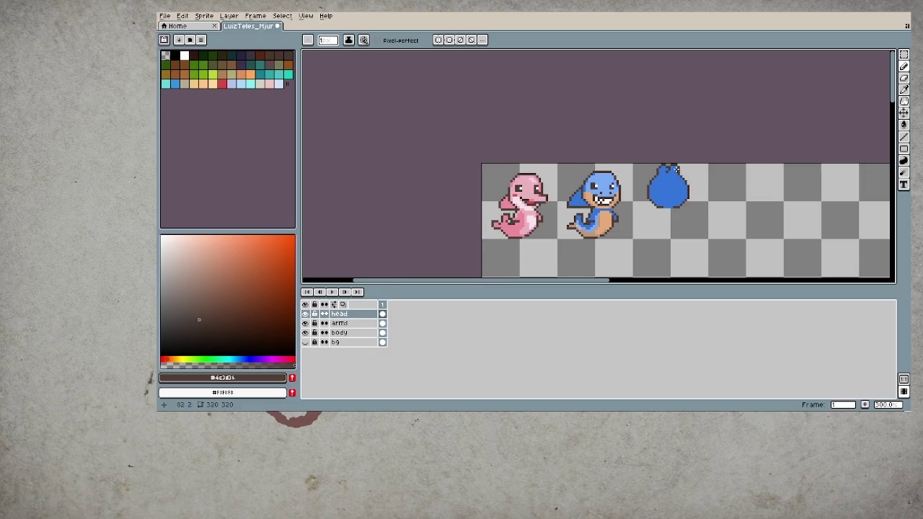
scroll(694, 192, up, 2)
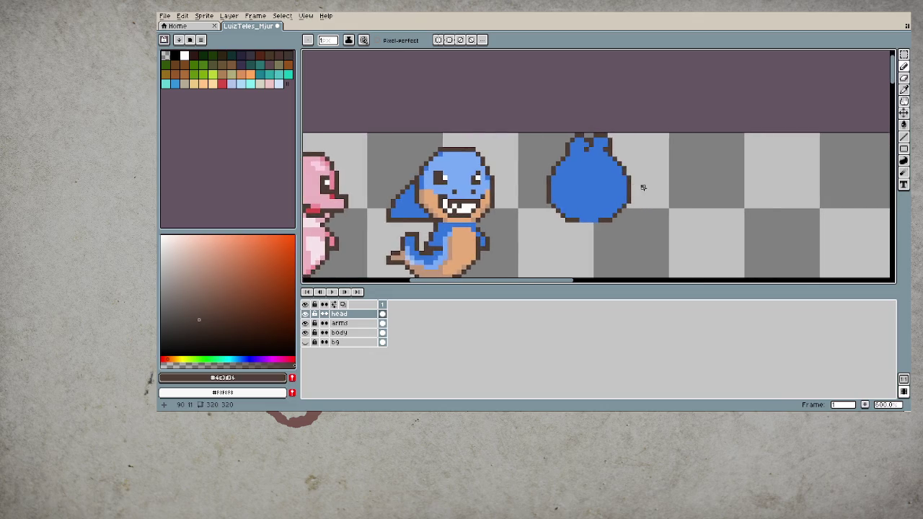
- Marquee-select the blue head, deselect it, and pick a golden orange hue
key(m)
drag(529, 127, 648, 177)
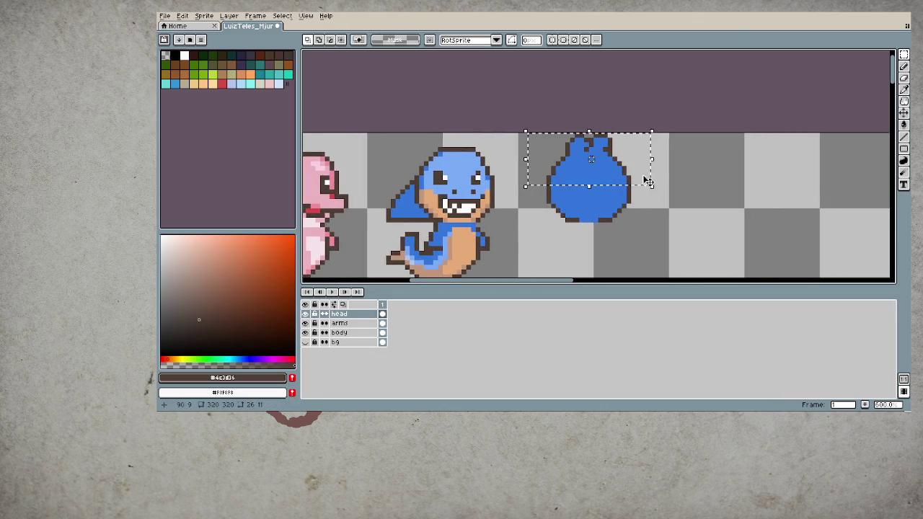
click(685, 220)
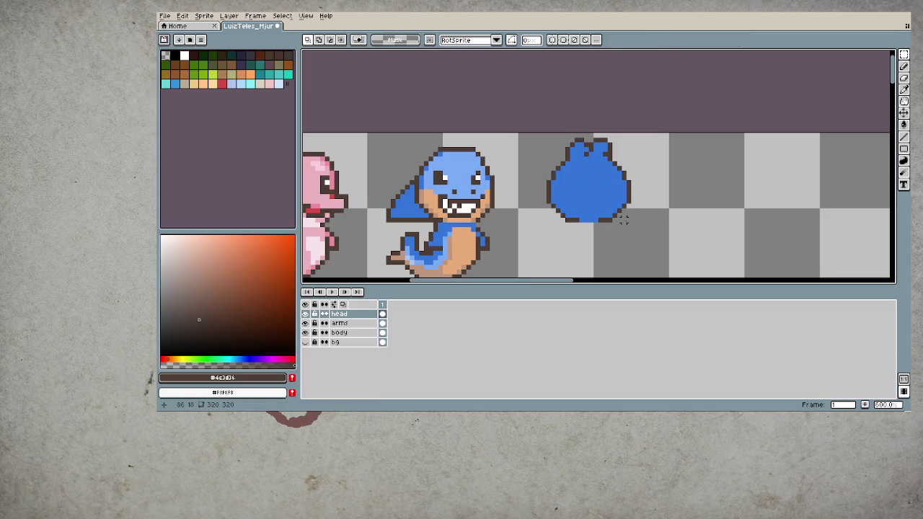
click(180, 358)
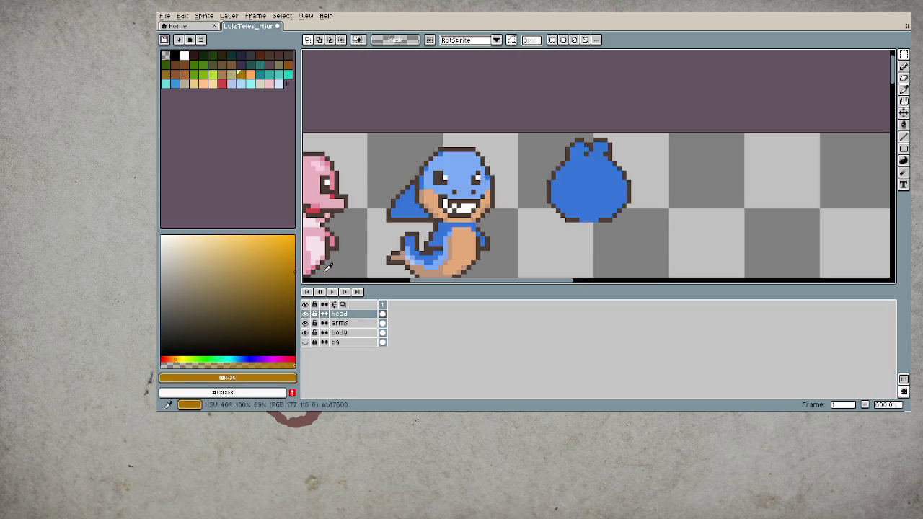
- Paint a gold cross-shaped beak in the centre of the blue head
scroll(581, 187, up, 3)
key(b)
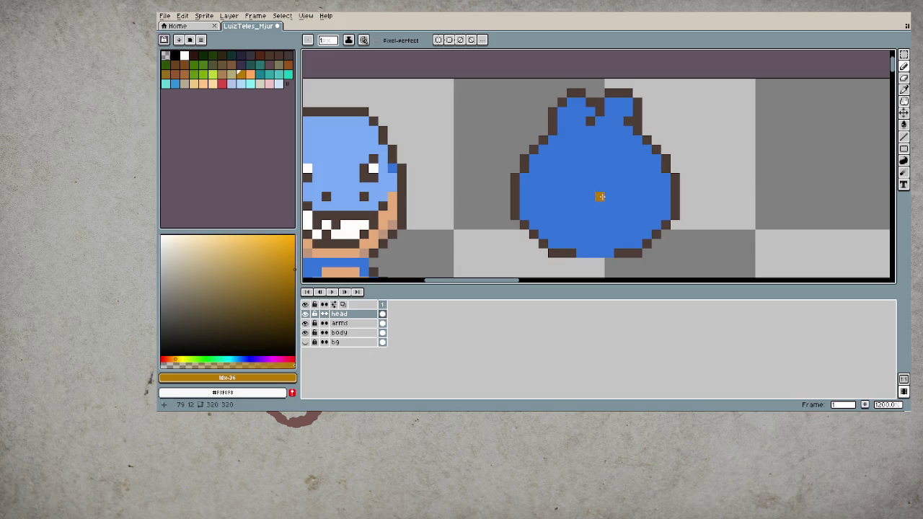
mouse_move(604, 197)
mouse_down()
mouse_move(600, 204)
mouse_move(619, 197)
mouse_move(616, 217)
mouse_move(599, 216)
mouse_move(628, 213)
mouse_move(628, 204)
mouse_up()
drag(600, 224, 621, 225)
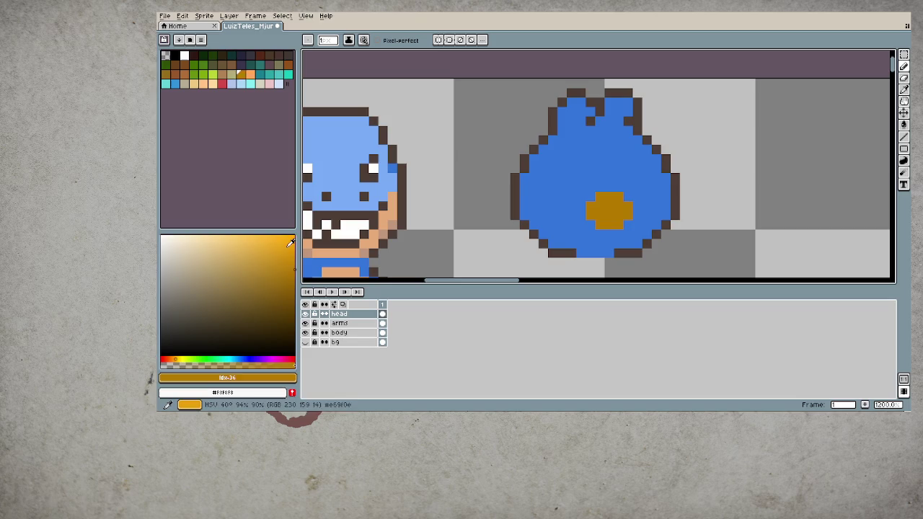
- Add a yellow highlight on the beak's top right and recolour a stray pixel dark gold
drag(290, 243, 272, 234)
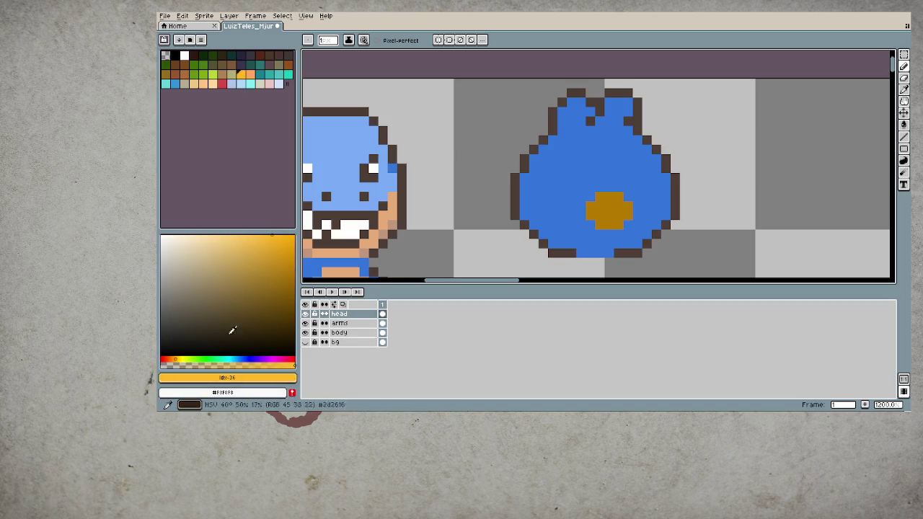
click(178, 358)
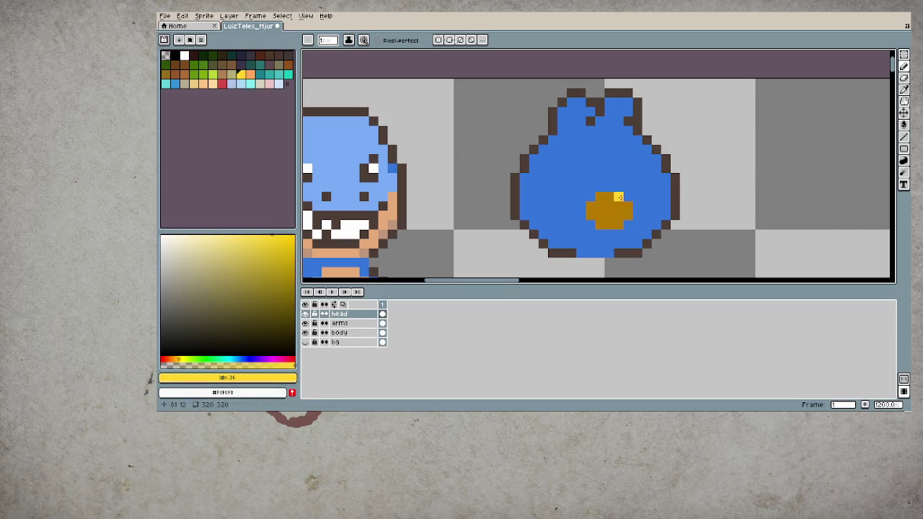
drag(620, 197, 619, 203)
click(610, 197)
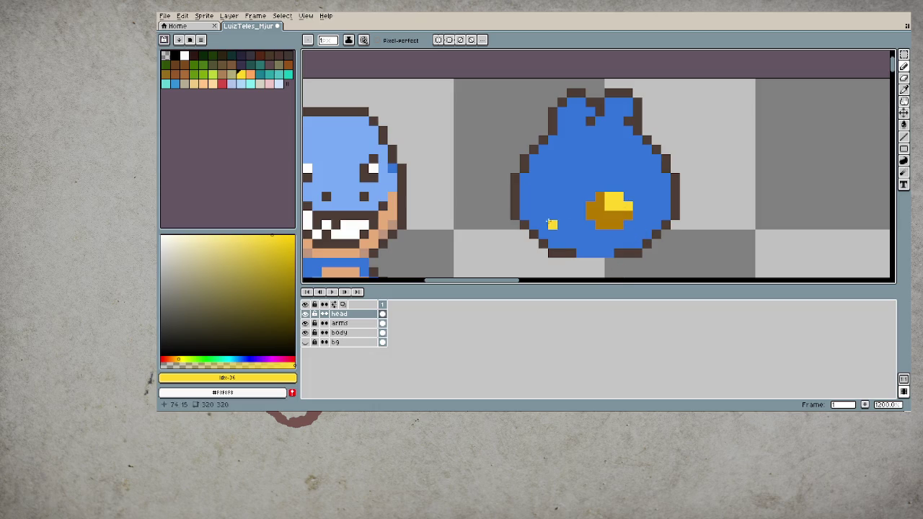
alt+click(619, 225)
click(610, 200)
scroll(612, 220, down, 5)
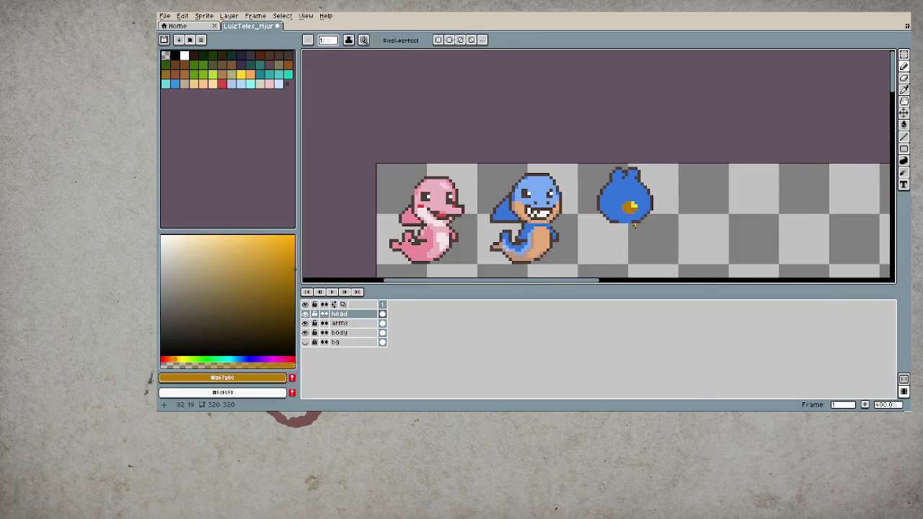
scroll(635, 222, down, 2)
scroll(626, 171, up, 1)
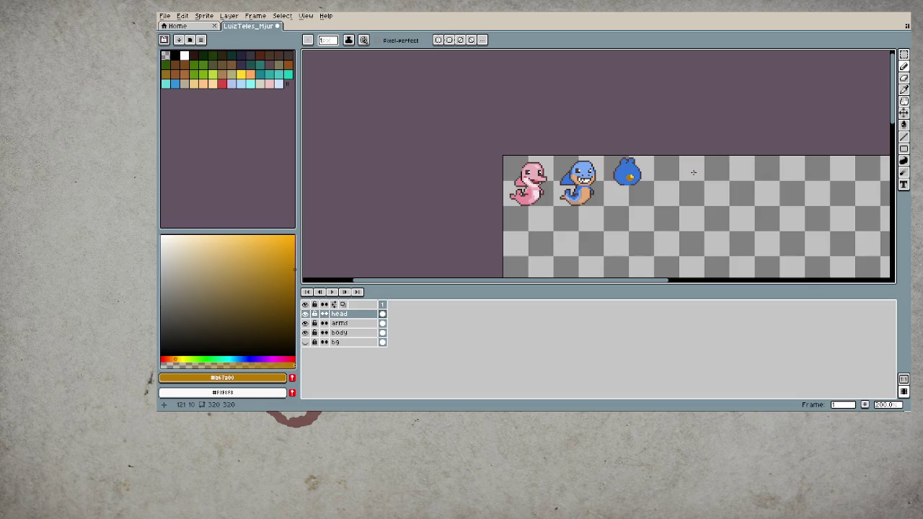
- Draw a dark outline row across the middle of the gold beak
scroll(626, 171, up, 1)
scroll(612, 164, up, 6)
alt+click(612, 164)
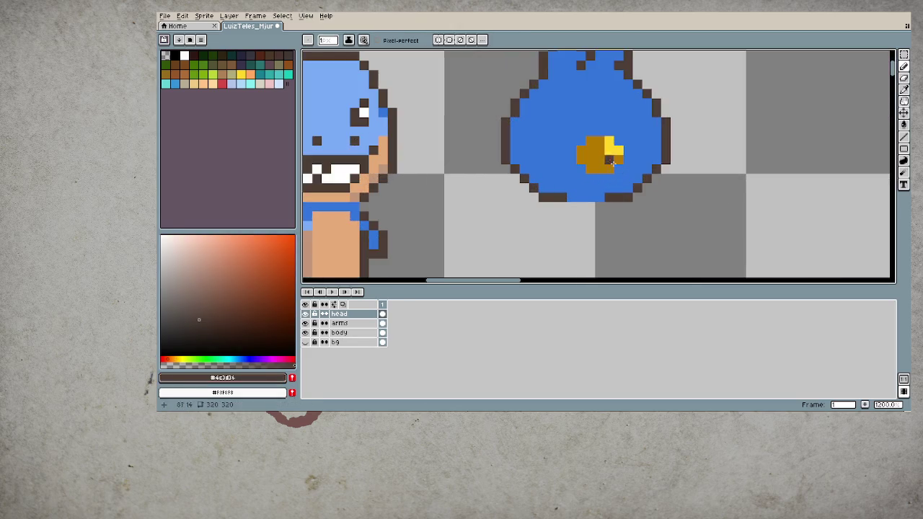
drag(581, 158, 615, 159)
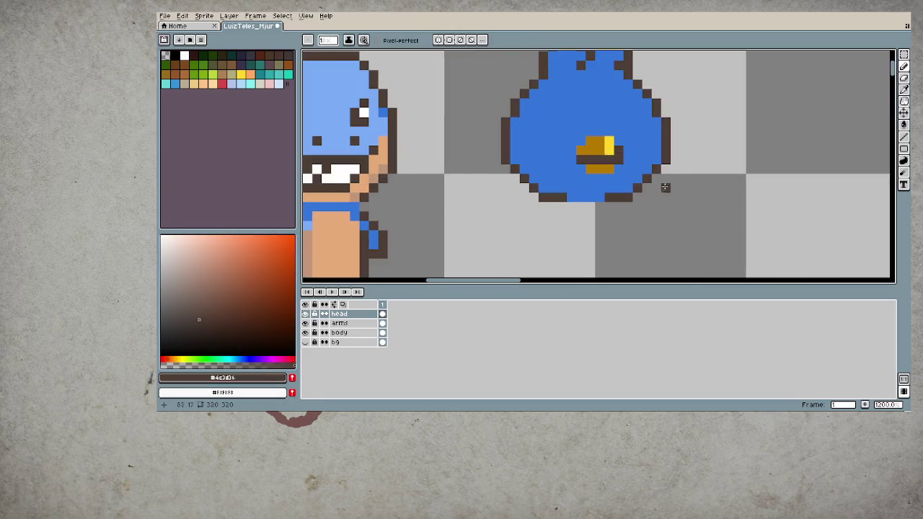
- Touch up the lower beak with dark gold, then sample the highlight yellow
alt+click(603, 150)
click(617, 186)
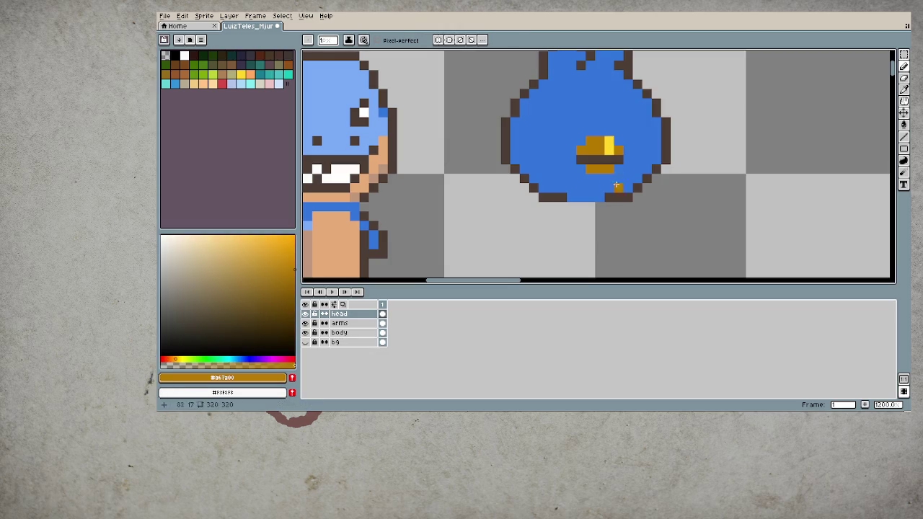
scroll(602, 180, down, 3)
scroll(602, 177, down, 2)
scroll(608, 171, up, 3)
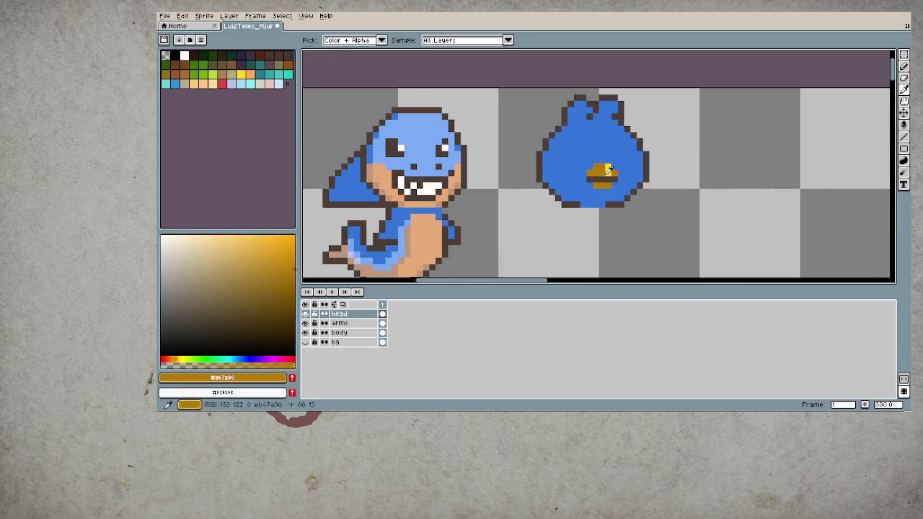
alt+click(607, 170)
scroll(579, 204, down, 2)
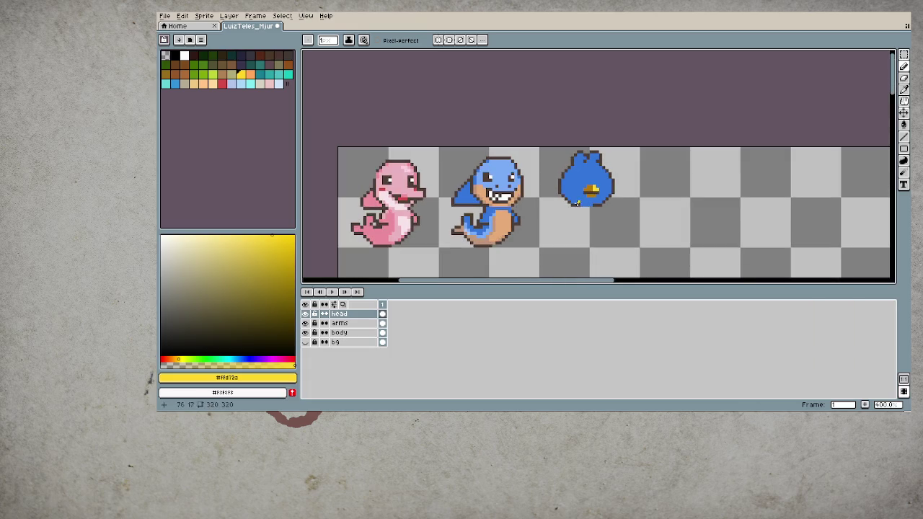
scroll(573, 193, down, 1)
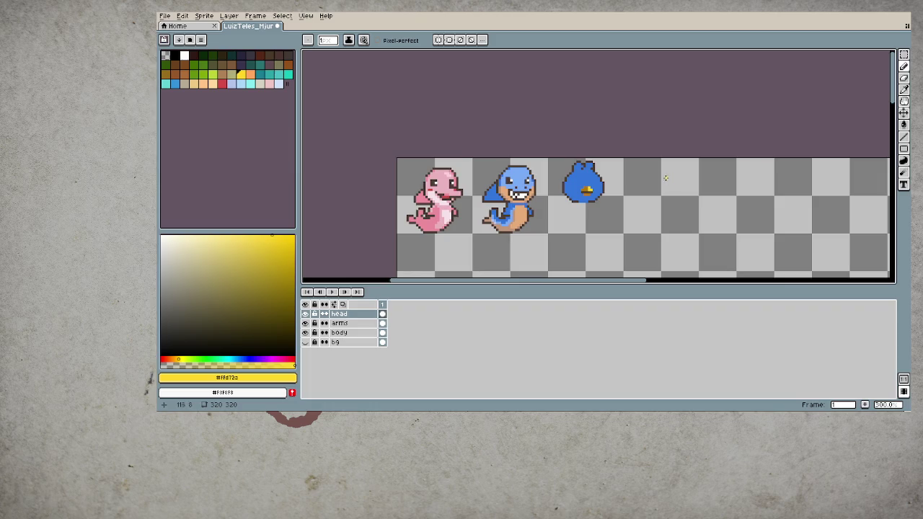
scroll(638, 203, up, 1)
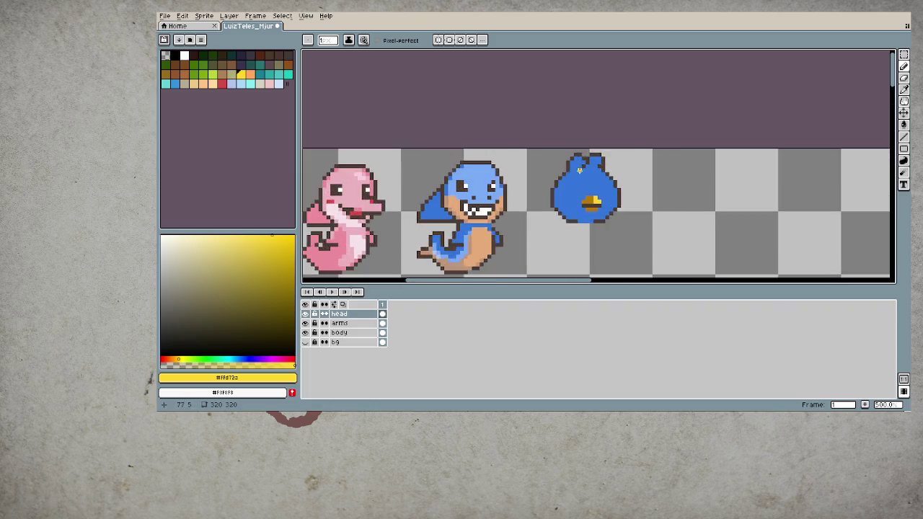
scroll(599, 195, up, 5)
- Add dark outline pixels beside both ear tufts, then sample the body blue
alt+click(550, 166)
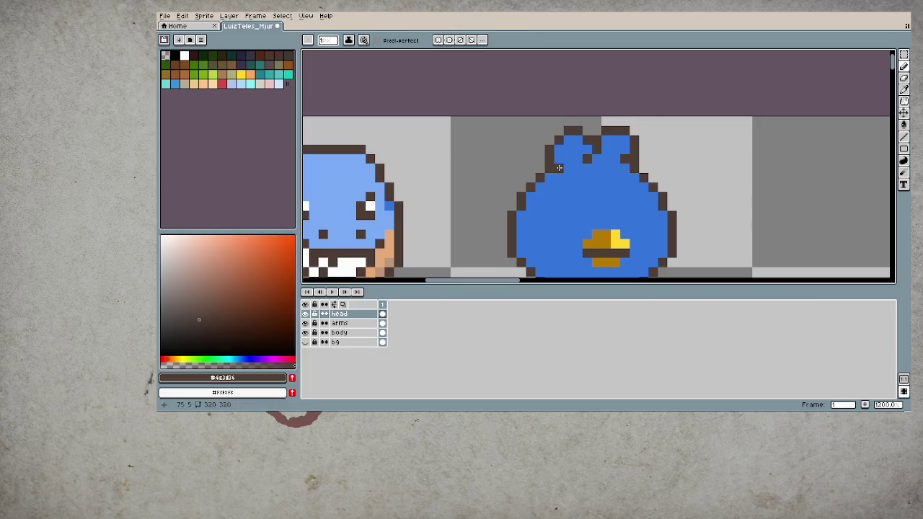
key(e)
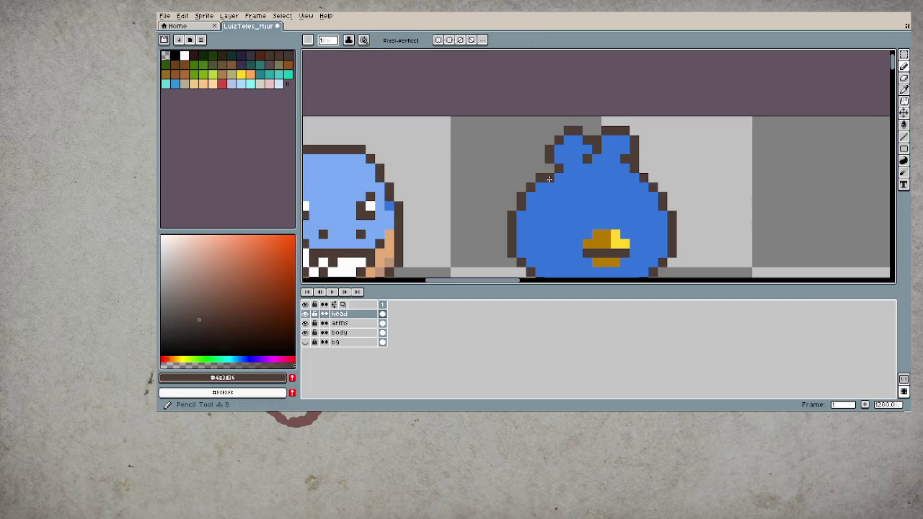
click(624, 176)
key(b)
click(623, 168)
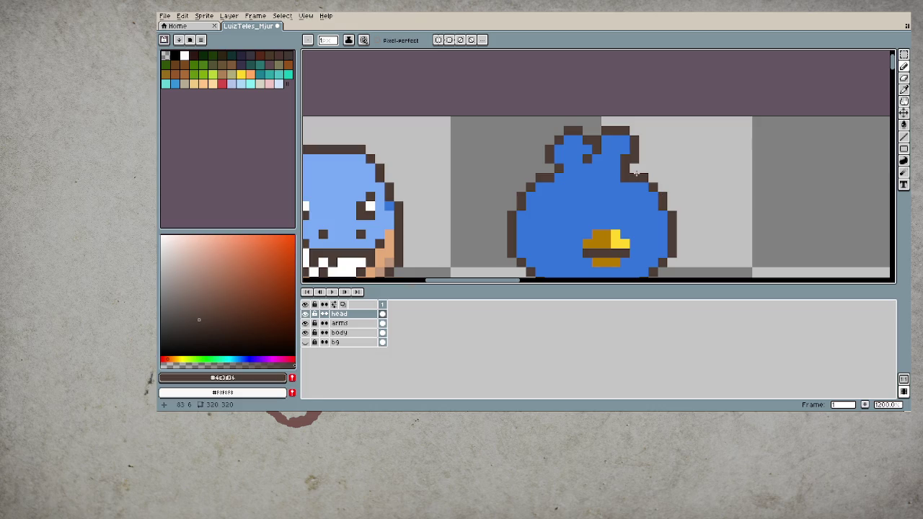
alt+click(627, 194)
scroll(606, 206, down, 3)
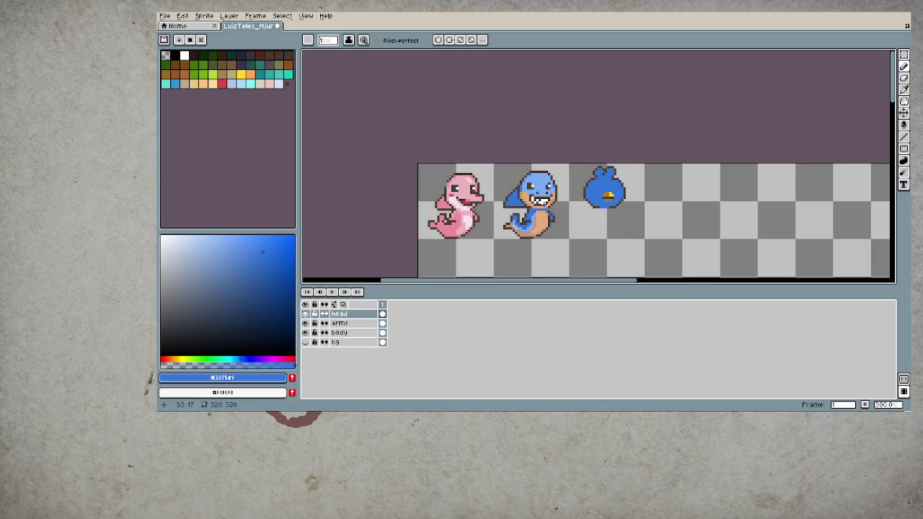
drag(512, 238, 561, 182)
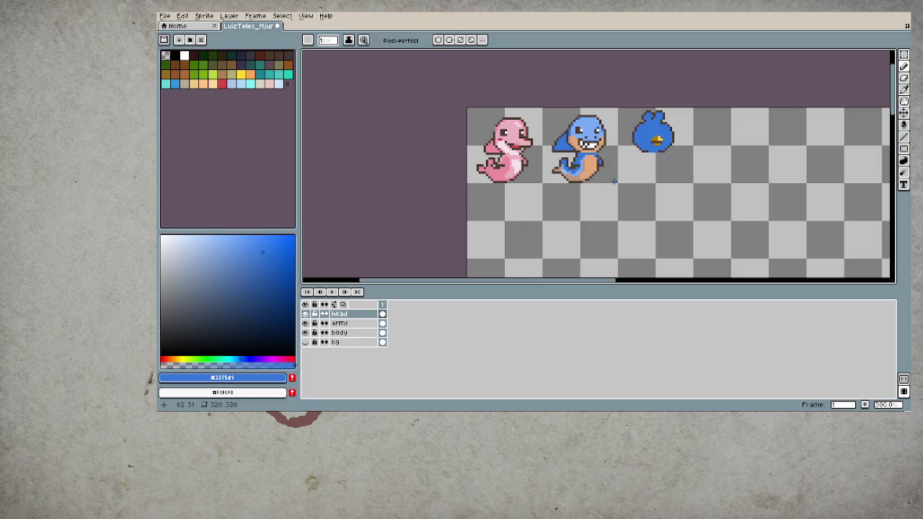
scroll(613, 182, down, 1)
scroll(623, 170, right, 2)
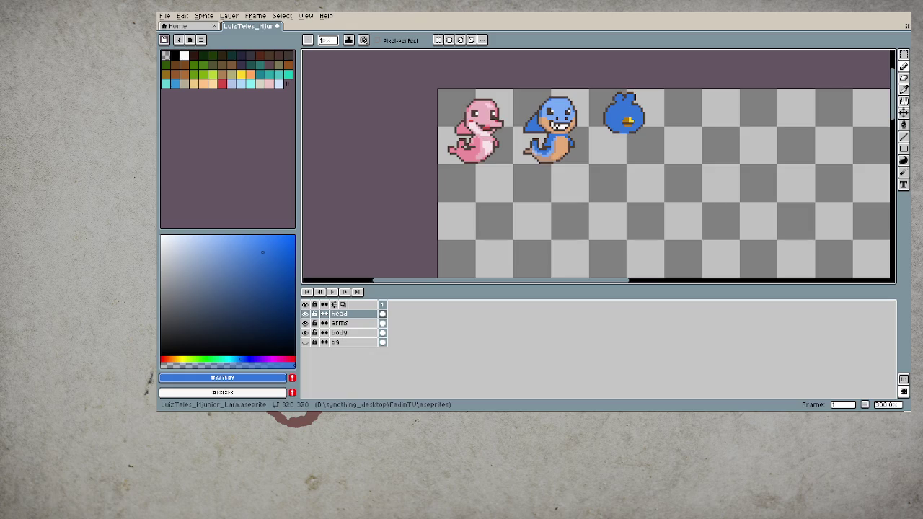
scroll(592, 175, up, 2)
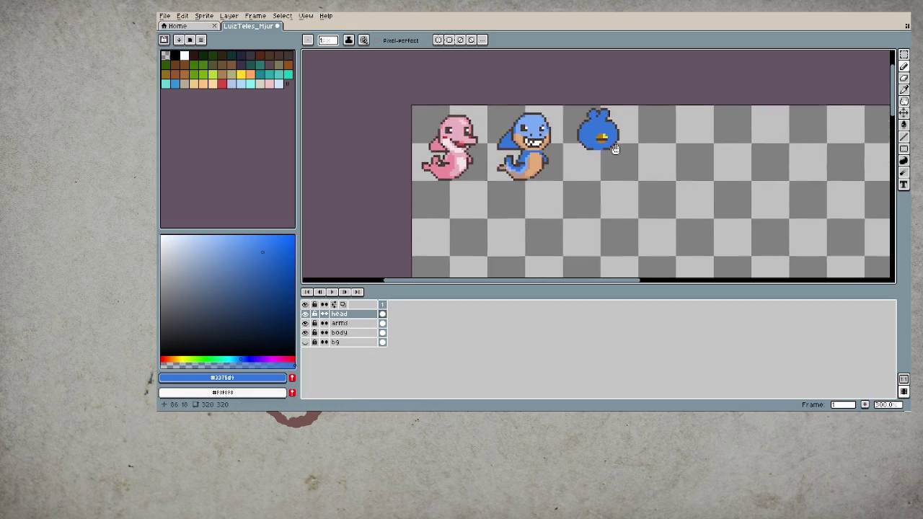
scroll(593, 175, up, 1)
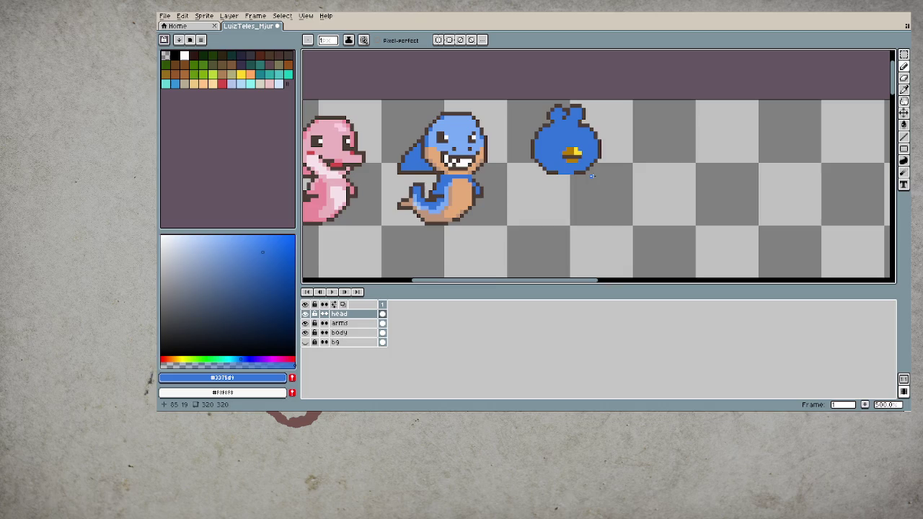
- Sample the shark's light blue and paint a light blue stroke across the head
scroll(553, 143, up, 1)
key(i)
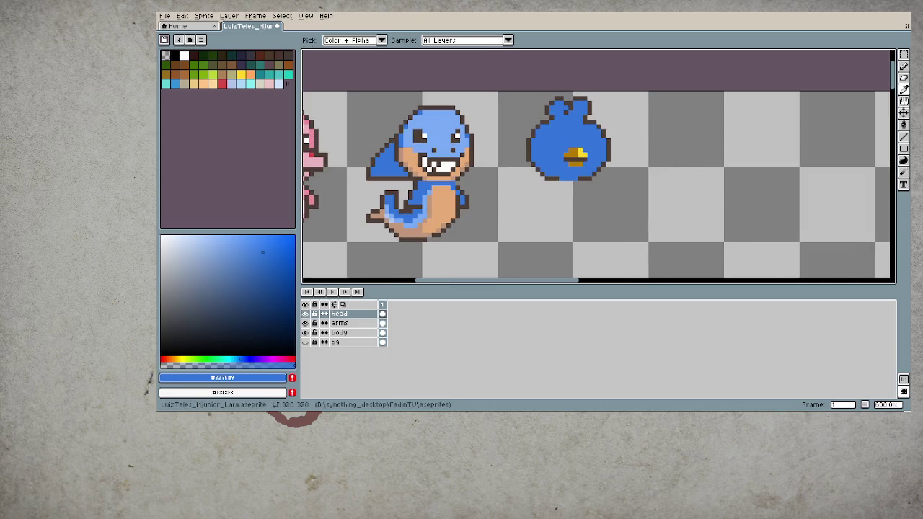
scroll(545, 145, up, 1)
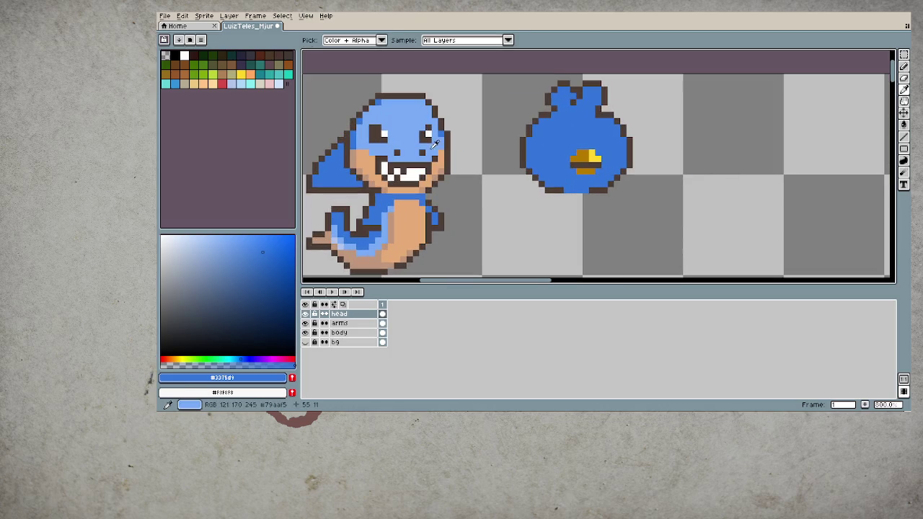
click(409, 141)
key(b)
mouse_move(550, 187)
mouse_down()
mouse_move(546, 167)
mouse_move(561, 126)
mouse_move(597, 124)
mouse_move(614, 138)
mouse_move(618, 167)
mouse_up()
- Bucket-fill the head's interior with light blue, then sample the darker edge blue
key(g)
click(605, 171)
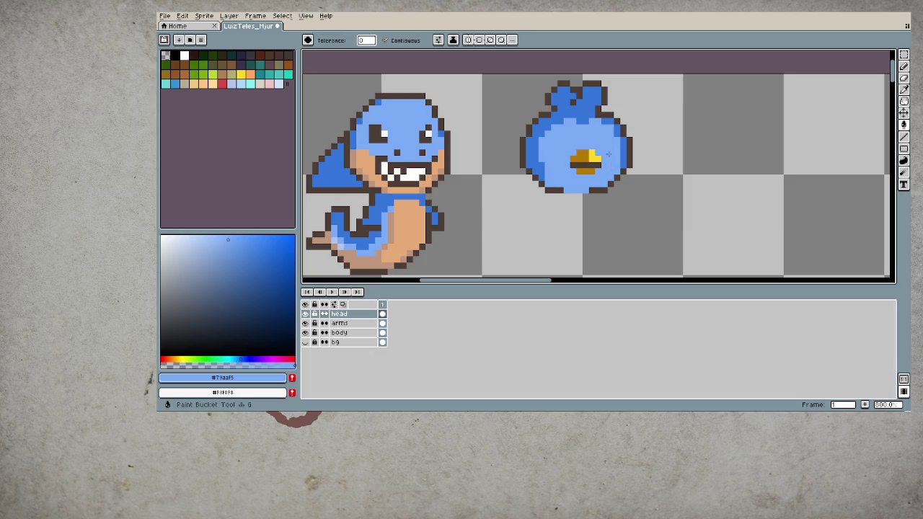
key(b)
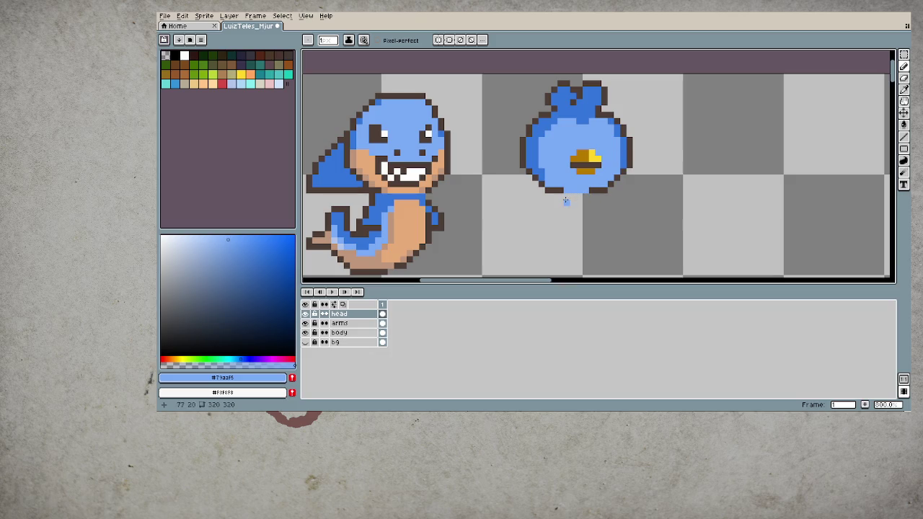
alt+click(541, 180)
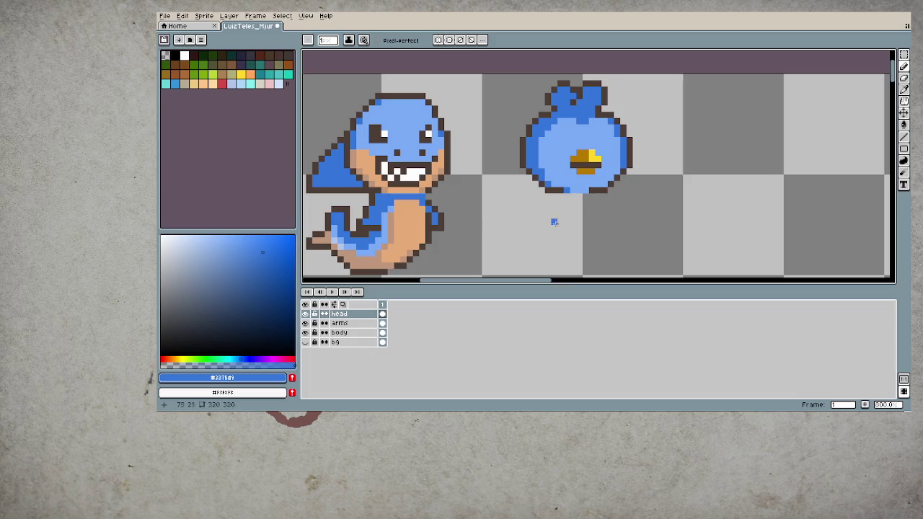
scroll(530, 246, down, 3)
scroll(530, 241, down, 2)
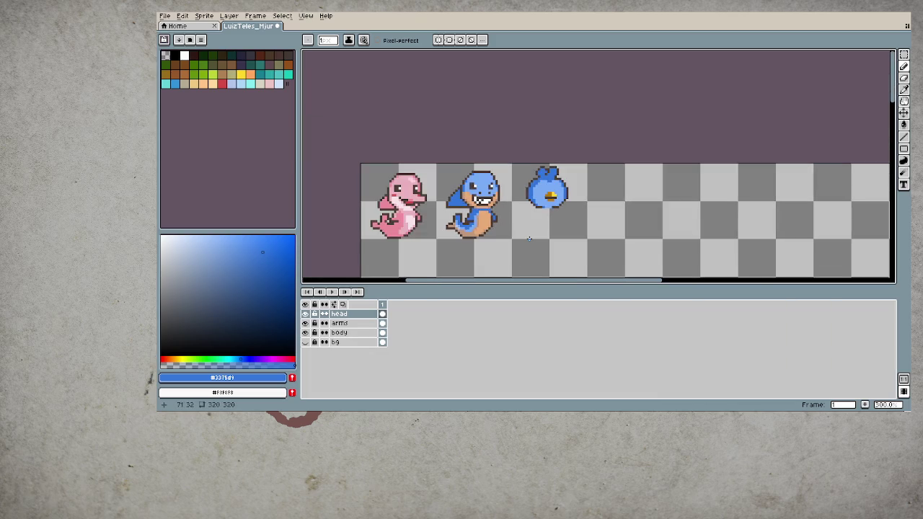
- Sample the head's light blue, dark outline and darker blue rim colours
scroll(542, 190, up, 2)
alt+click(533, 181)
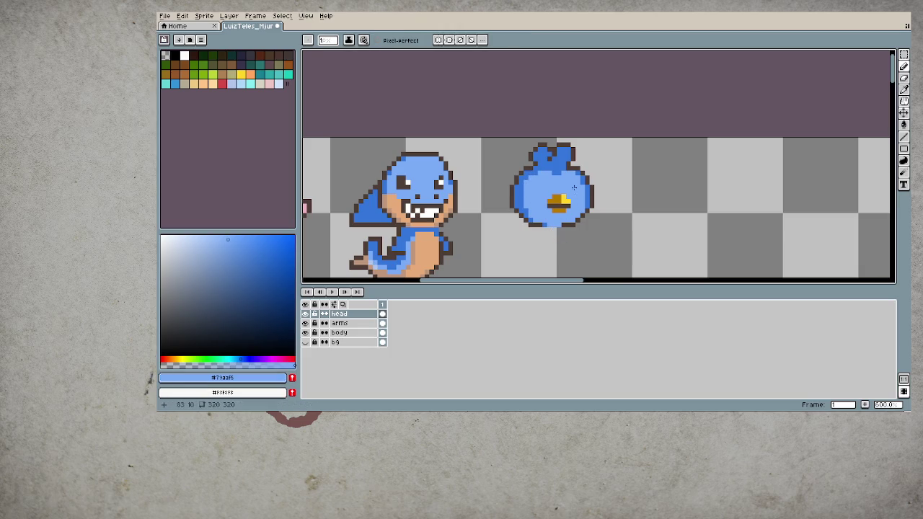
scroll(529, 240, down, 2)
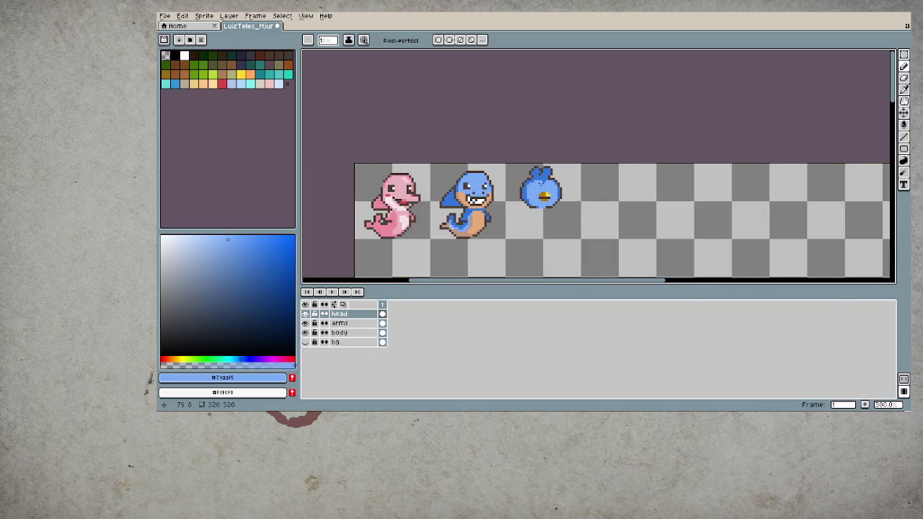
scroll(539, 195, up, 3)
alt+click(536, 134)
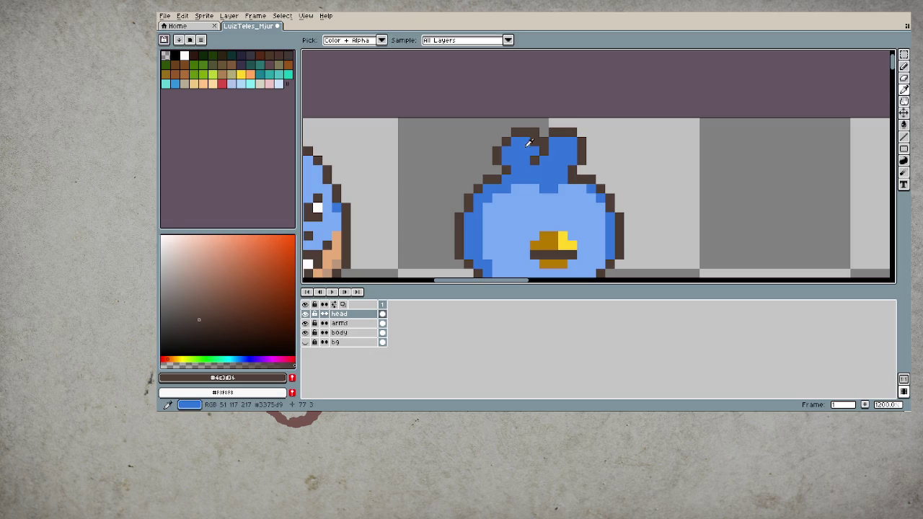
alt+click(532, 141)
- Sample the outline and darker blue at the ear tuft while checking the rim
scroll(537, 236, down, 3)
scroll(538, 235, down, 2)
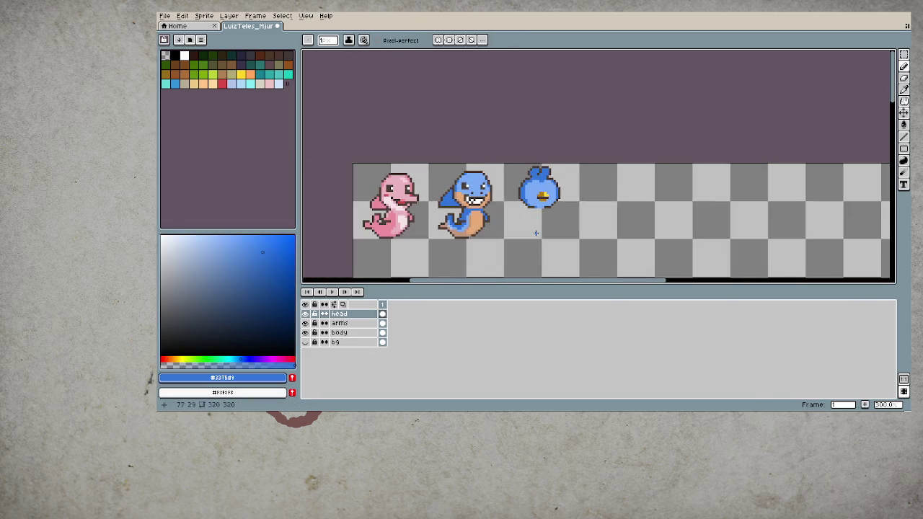
scroll(555, 195, up, 4)
scroll(505, 134, up, 2)
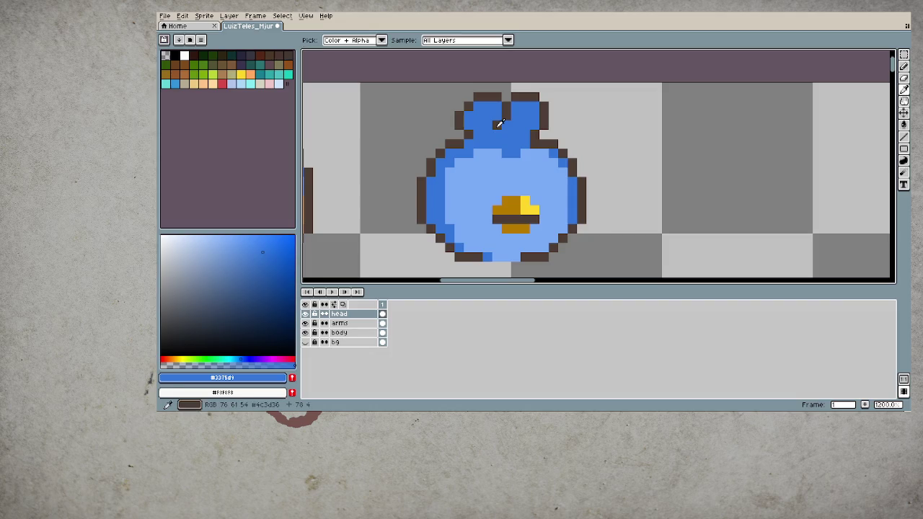
alt+click(506, 133)
alt+click(507, 127)
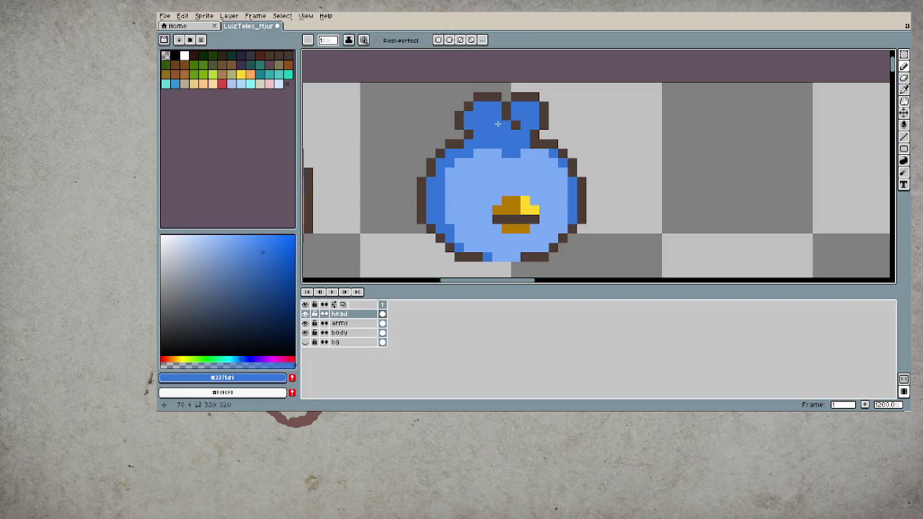
scroll(563, 173, down, 3)
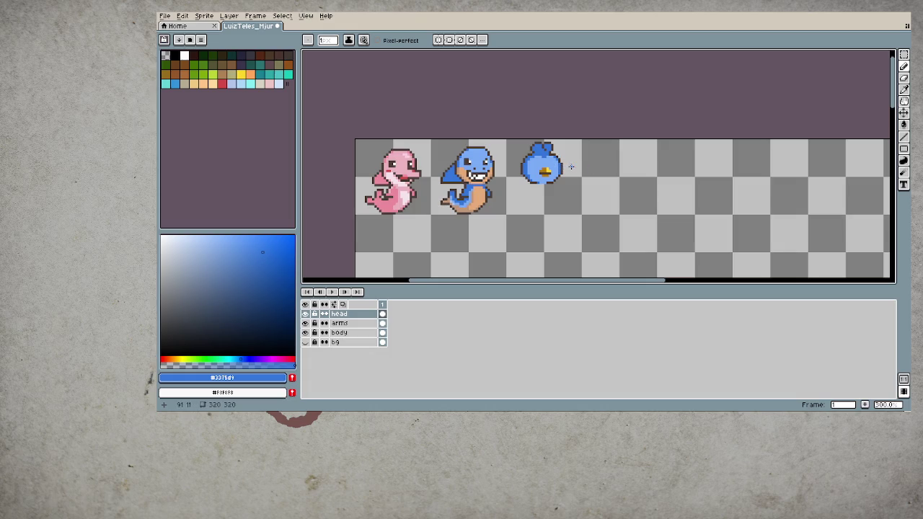
scroll(563, 167, up, 2)
scroll(548, 166, up, 2)
scroll(538, 164, down, 3)
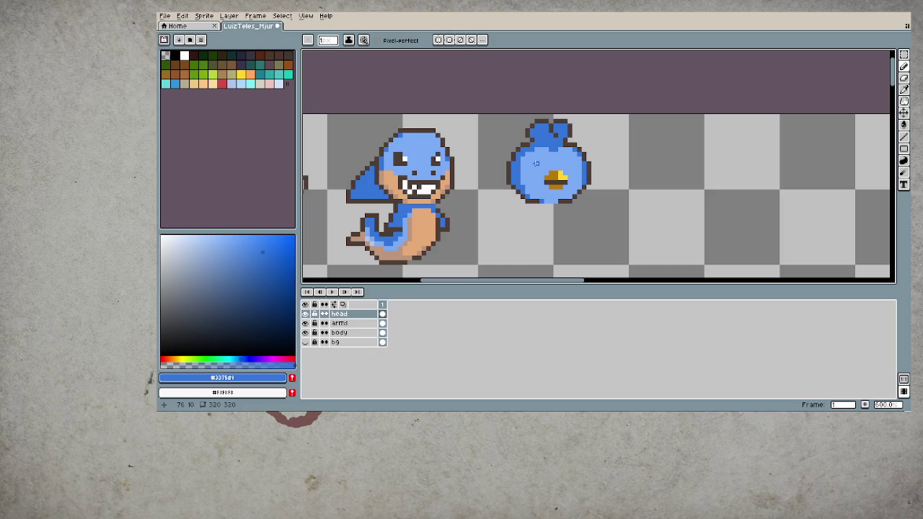
scroll(539, 164, up, 3)
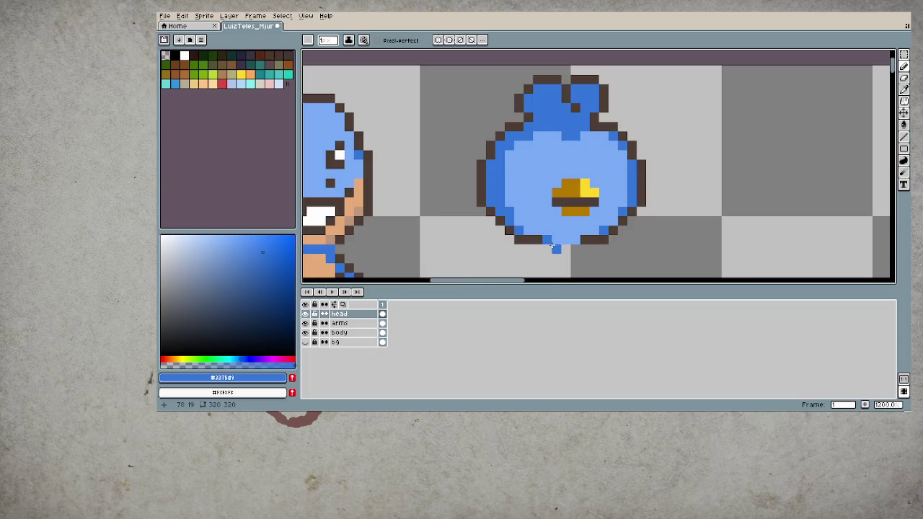
- Eyedrop the dark outline and body blue from the bird's left edge
scroll(553, 246, down, 4)
scroll(552, 243, down, 2)
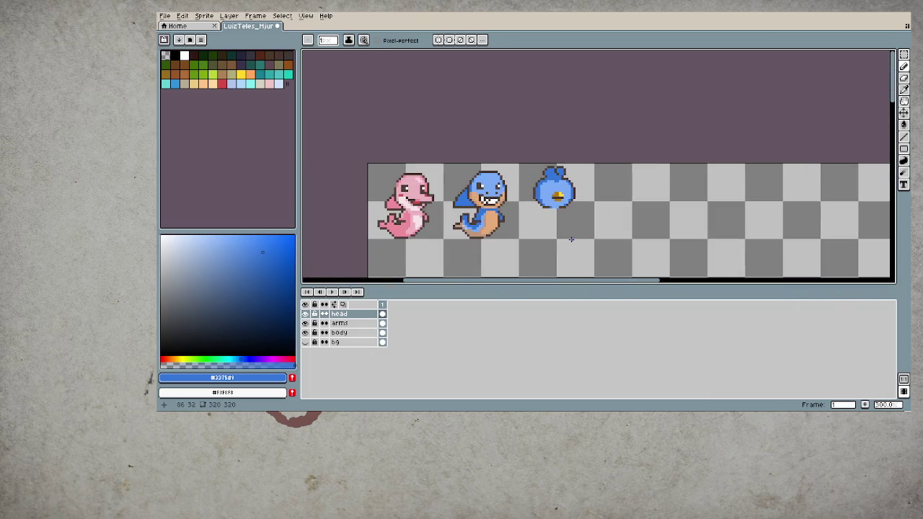
scroll(549, 228, up, 1)
scroll(545, 213, up, 1)
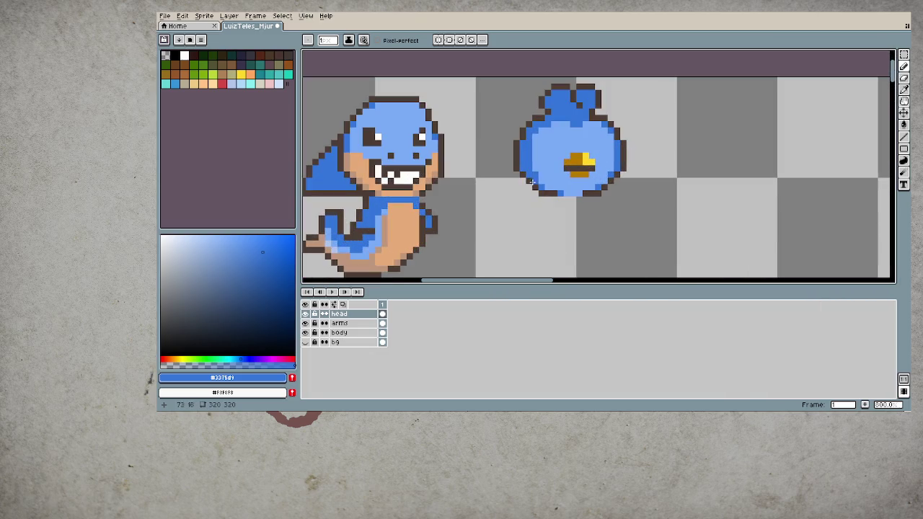
alt+click(524, 179)
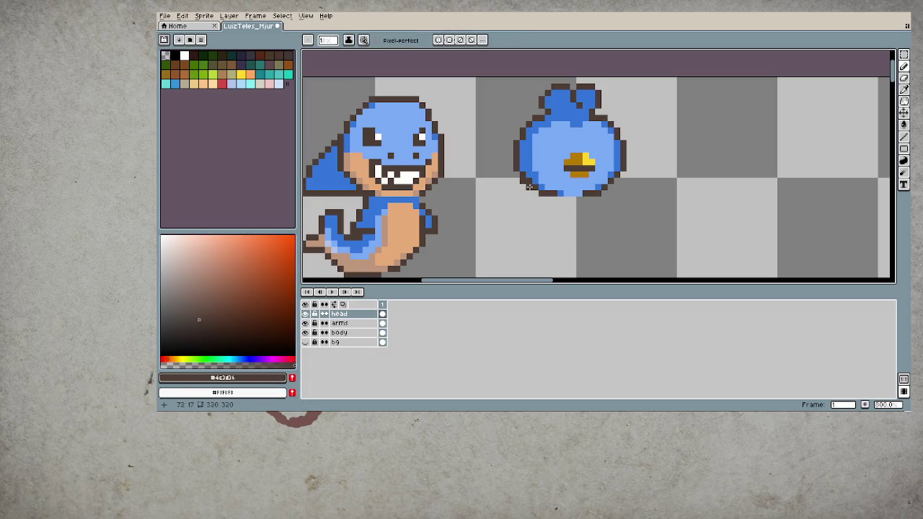
alt+click(528, 178)
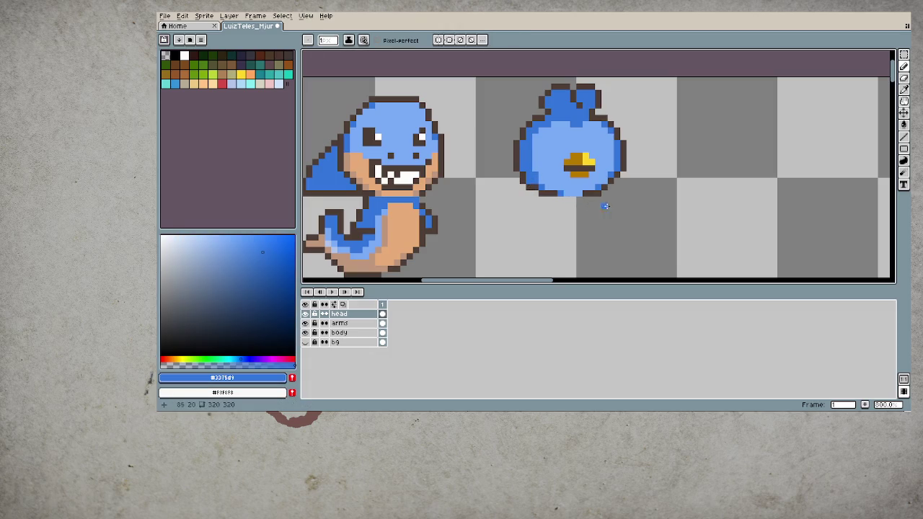
- Touch up the bird's right edge with outline, body blue and lighter blue shading
key(alt)
alt+click(615, 177)
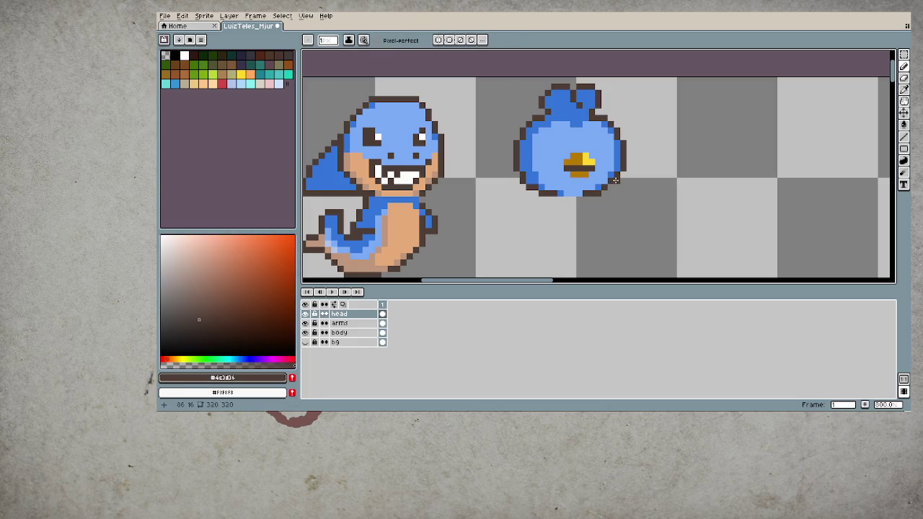
alt+click(613, 174)
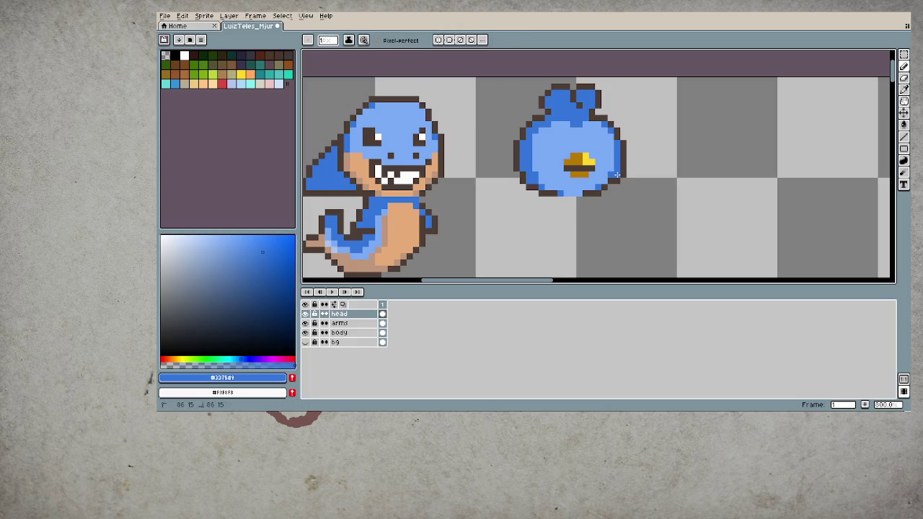
alt+click(608, 187)
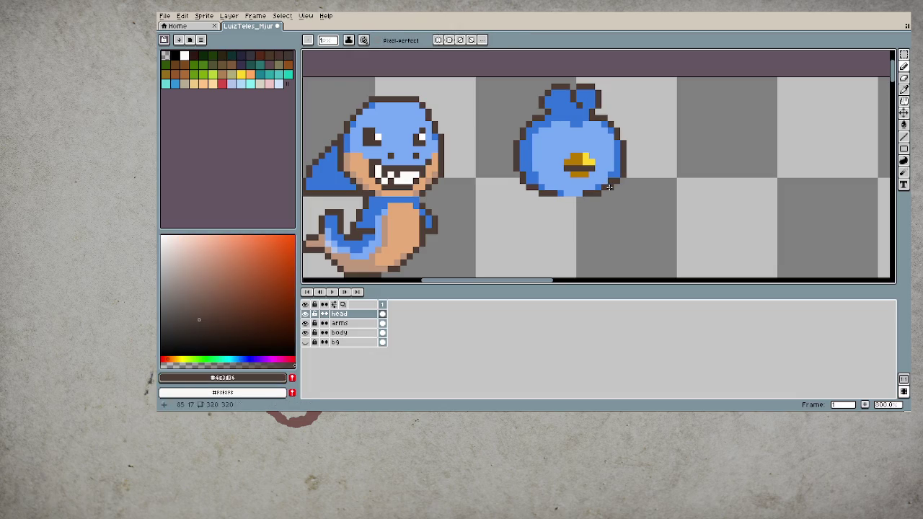
alt+click(612, 175)
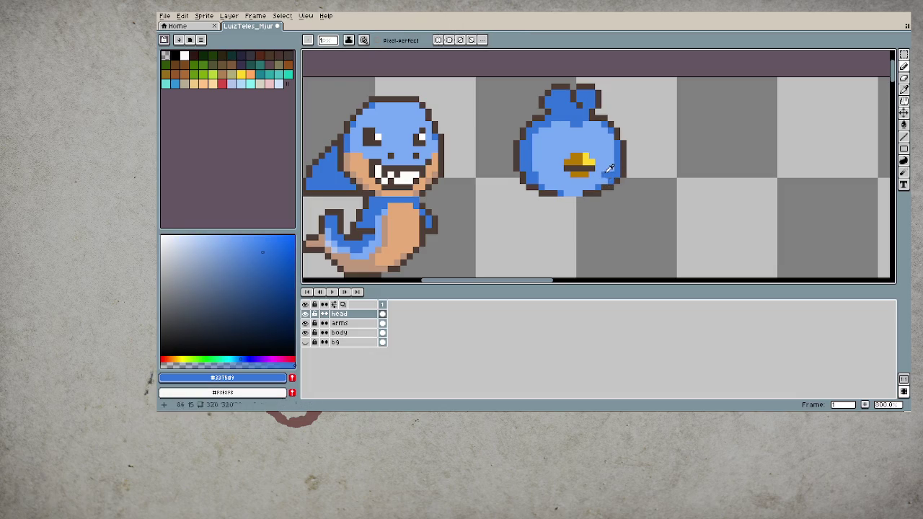
alt+click(594, 172)
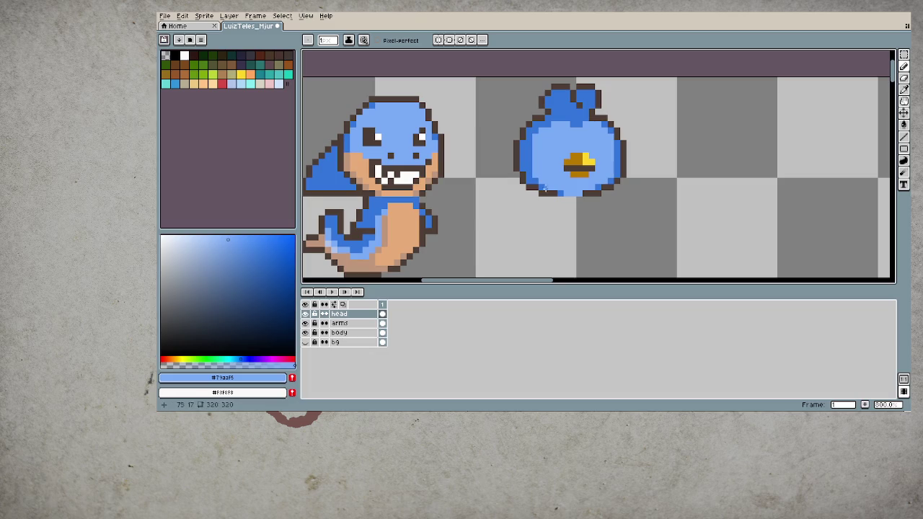
scroll(552, 220, down, 2)
scroll(555, 218, down, 1)
scroll(557, 217, down, 1)
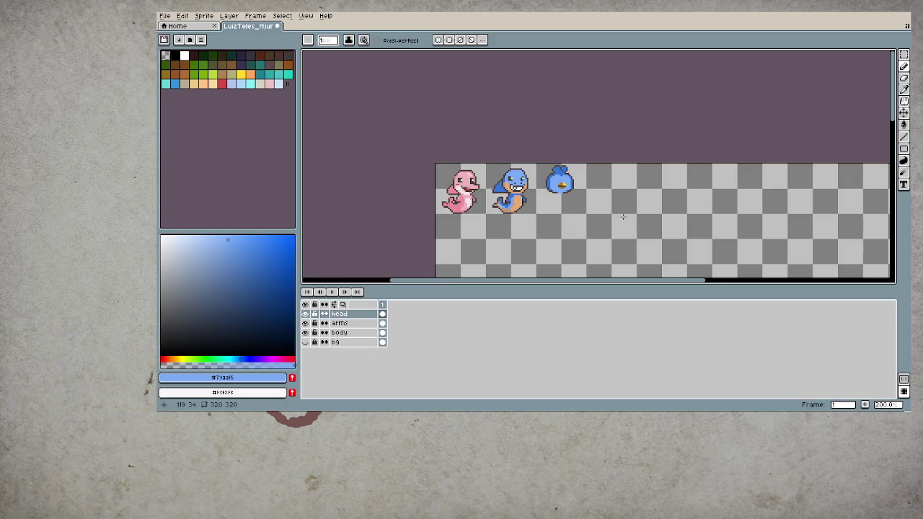
scroll(539, 189, up, 4)
scroll(548, 180, up, 1)
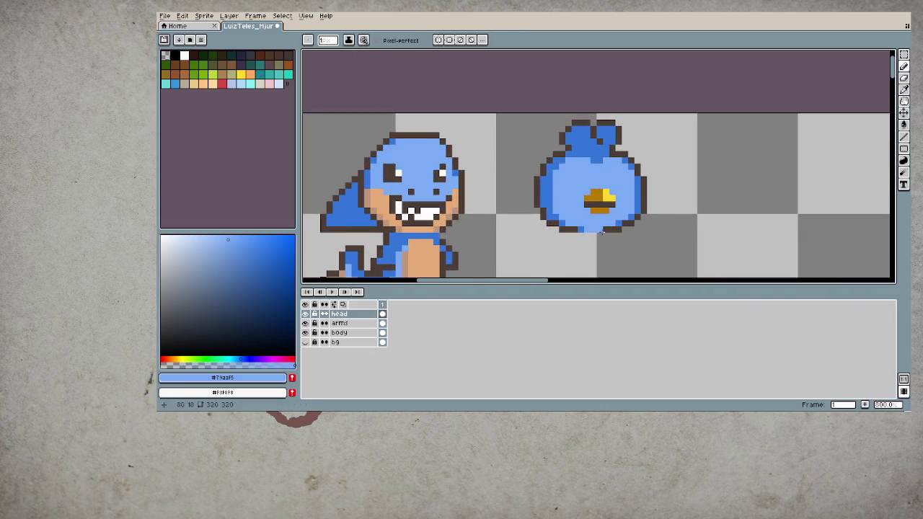
scroll(603, 231, down, 2)
scroll(601, 231, down, 1)
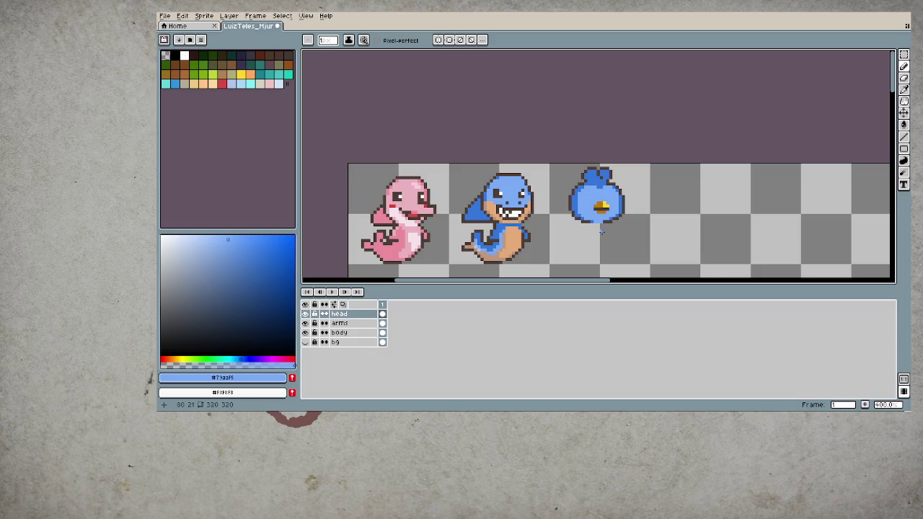
scroll(602, 231, down, 1)
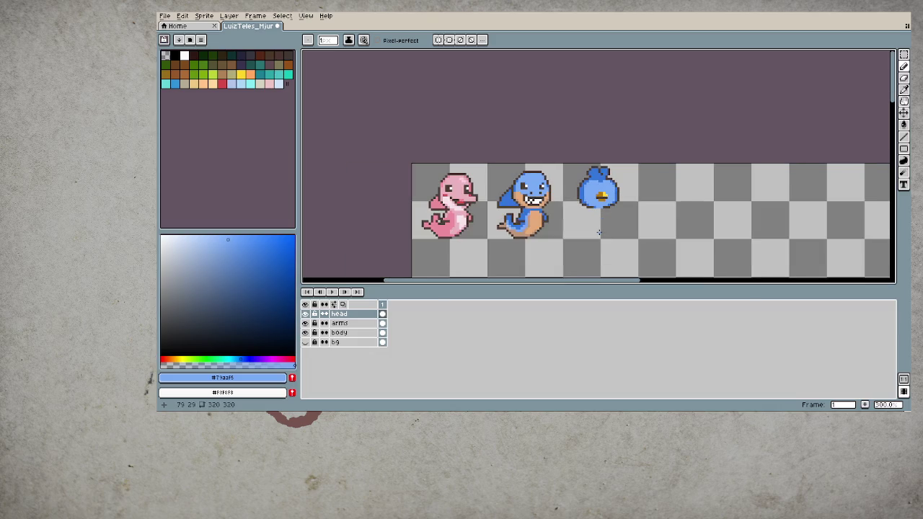
drag(599, 232, 613, 190)
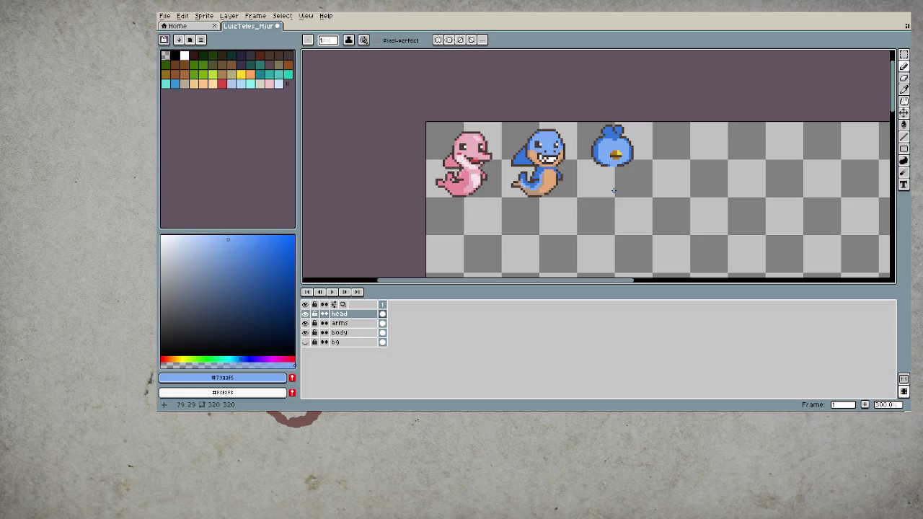
scroll(609, 170, up, 1)
scroll(605, 154, up, 2)
scroll(604, 153, up, 2)
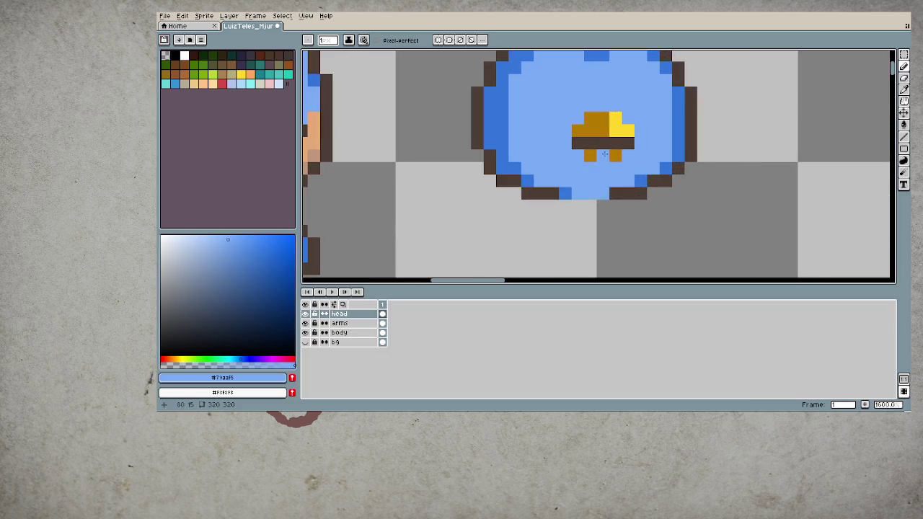
scroll(649, 181, up, 1)
scroll(693, 200, down, 2)
scroll(757, 201, down, 2)
scroll(802, 205, down, 1)
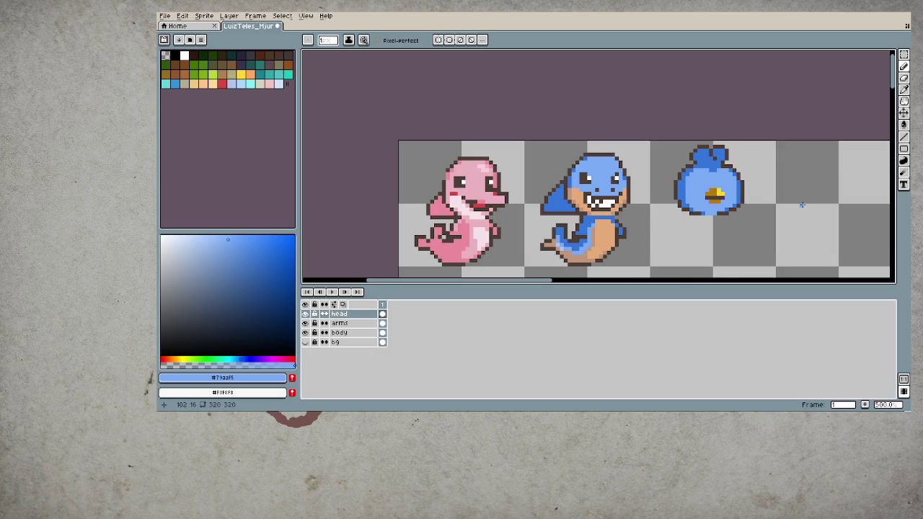
scroll(802, 206, down, 2)
drag(794, 206, 733, 209)
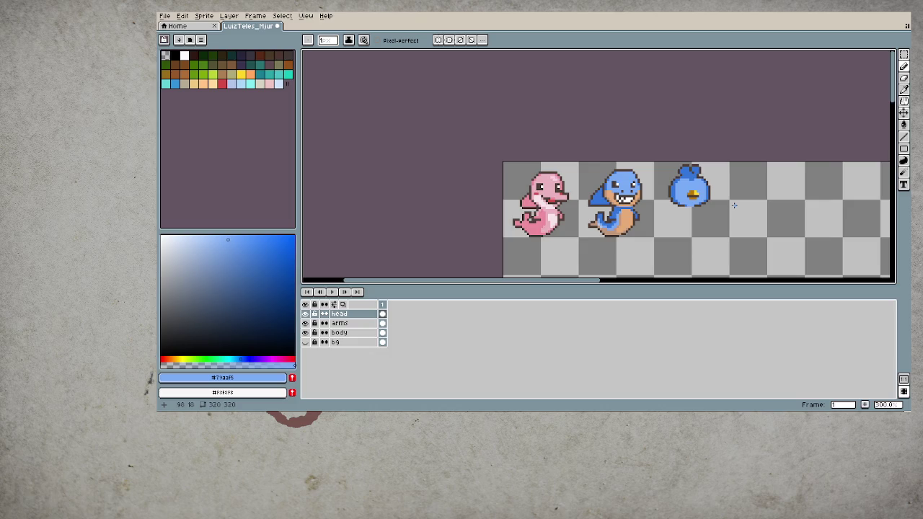
- Sample the bird's body blue and shift the hue to a purple tone
scroll(713, 198, up, 3)
scroll(685, 186, up, 1)
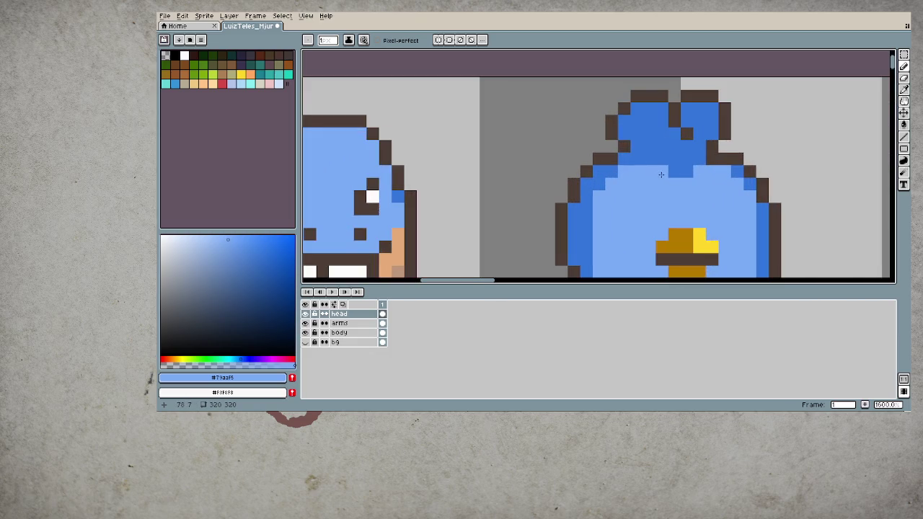
scroll(660, 174, down, 4)
scroll(660, 174, down, 1)
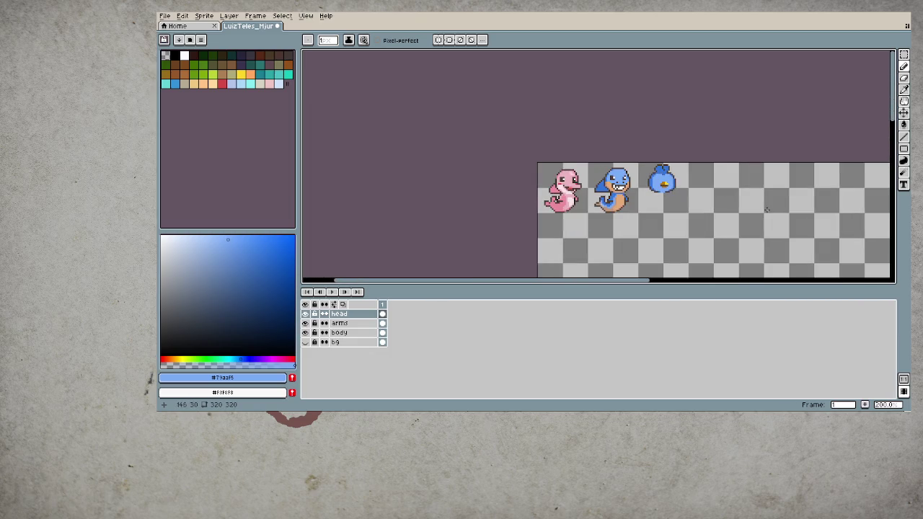
scroll(664, 184, up, 2)
scroll(656, 183, up, 1)
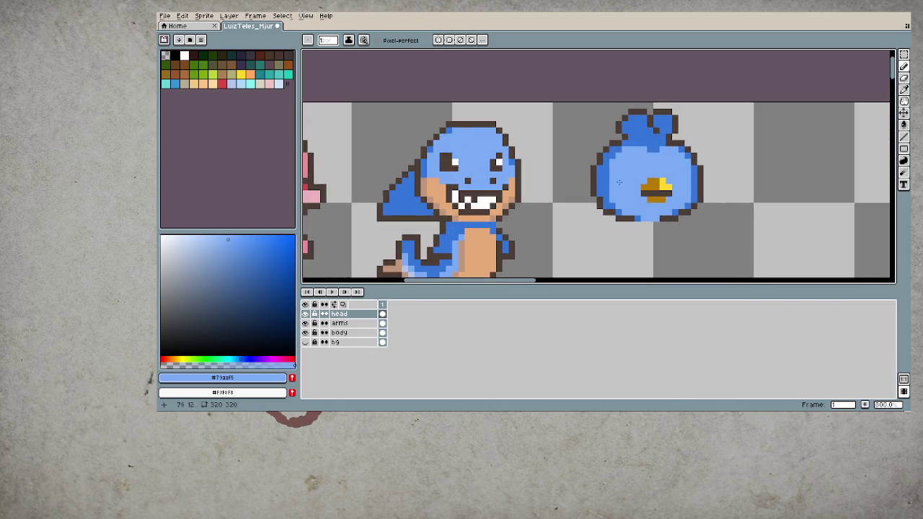
key(alt)
click(608, 180)
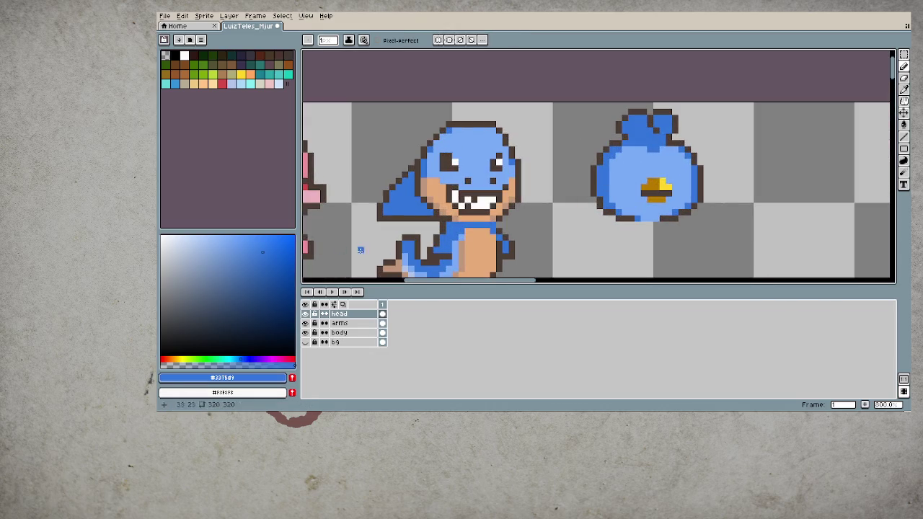
click(262, 358)
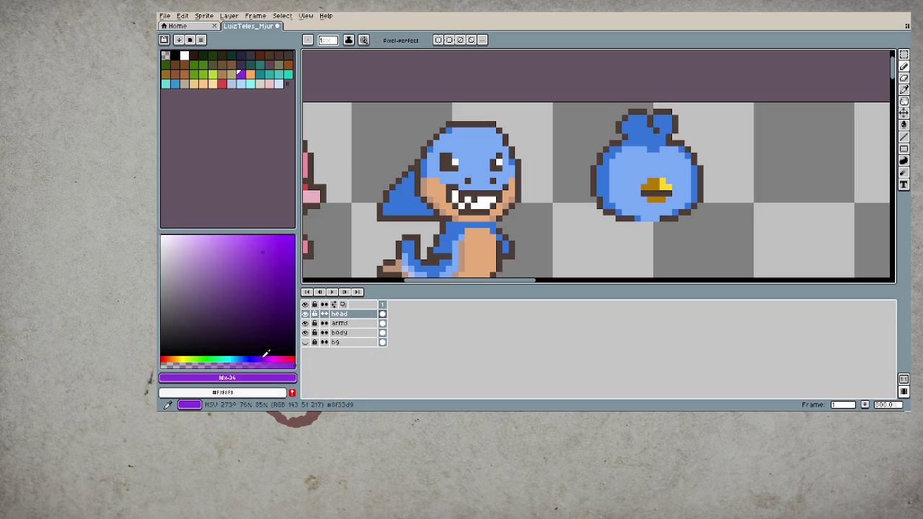
alt+click(274, 261)
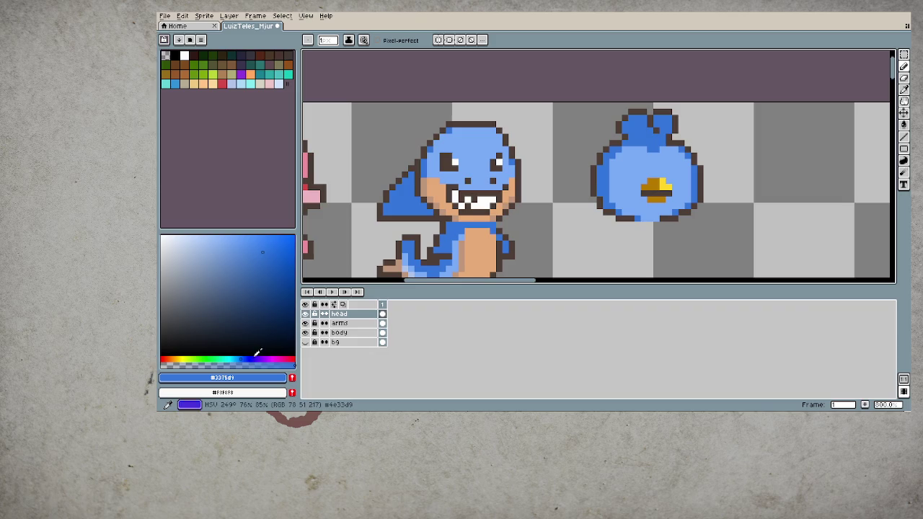
click(260, 357)
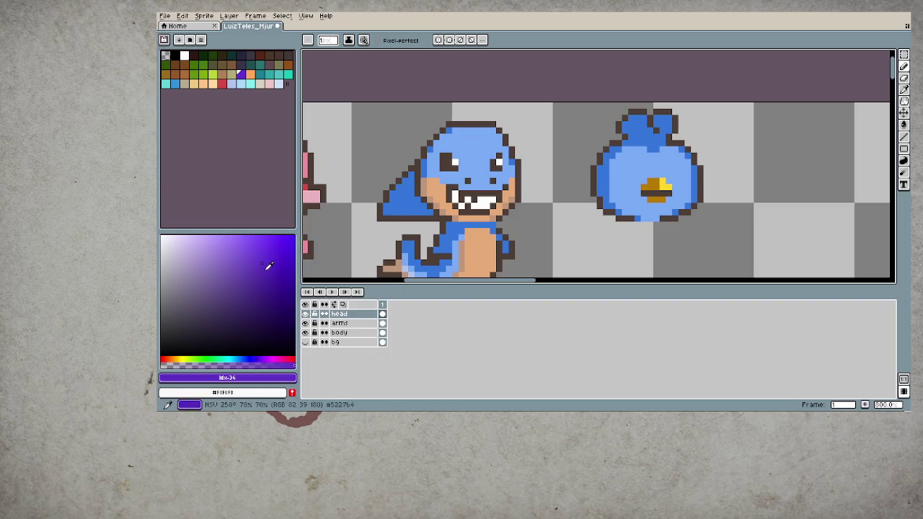
- Add purple accent pixels on the bird's lower left and right edges
click(598, 193)
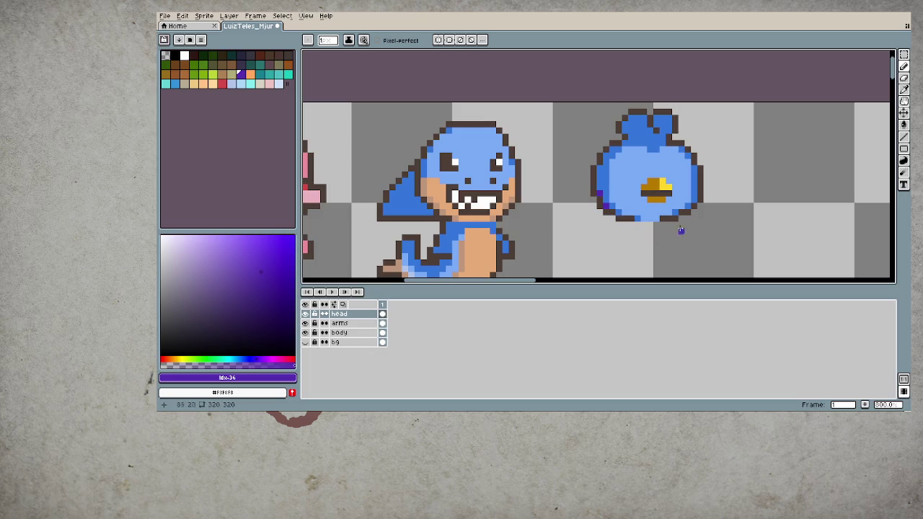
click(695, 198)
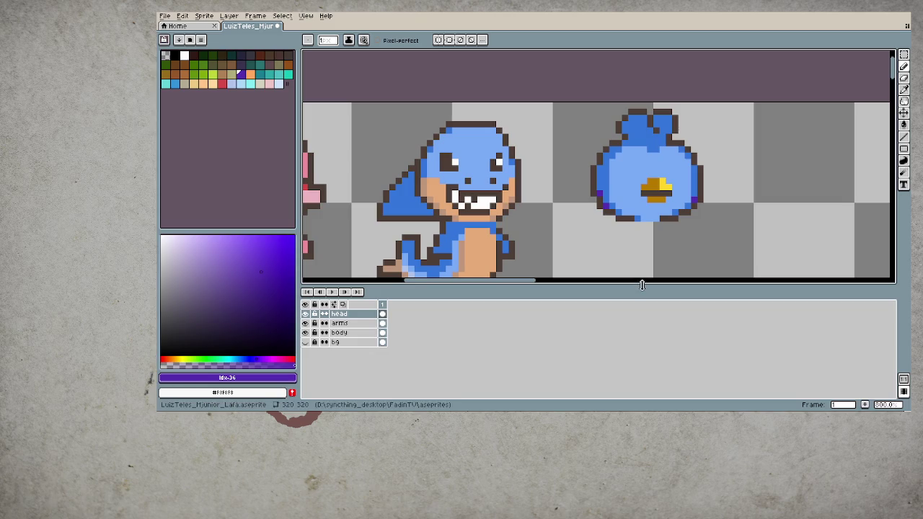
scroll(627, 250, down, 3)
scroll(627, 250, down, 1)
scroll(627, 250, down, 1)
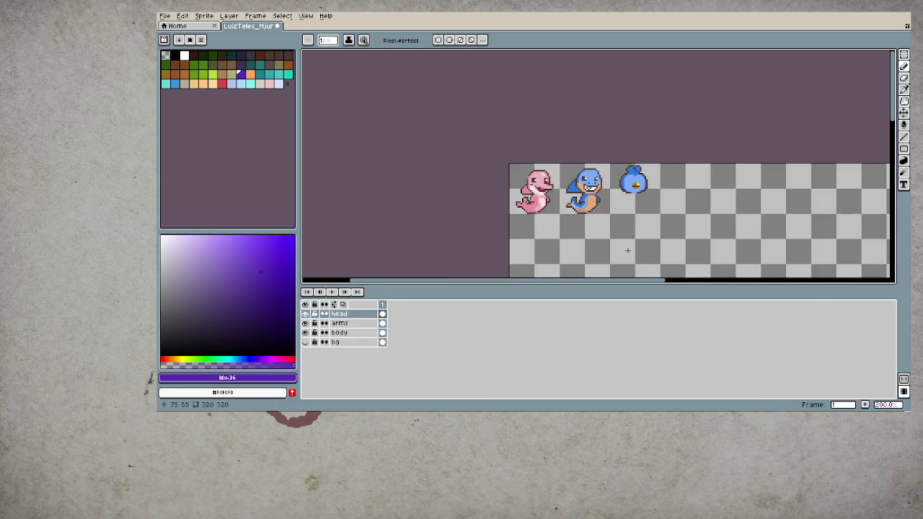
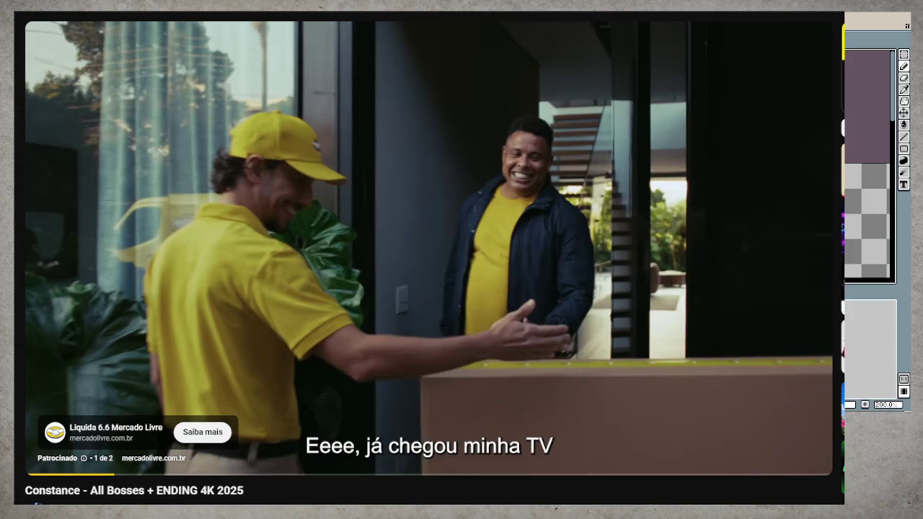
- Resume the paused sponsored ad and skip it so the Constance video starts
click(380, 290)
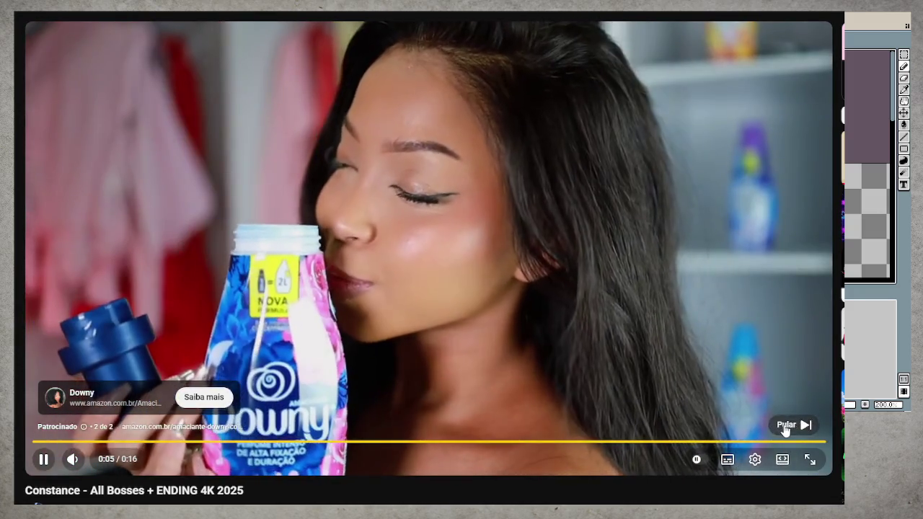
click(786, 426)
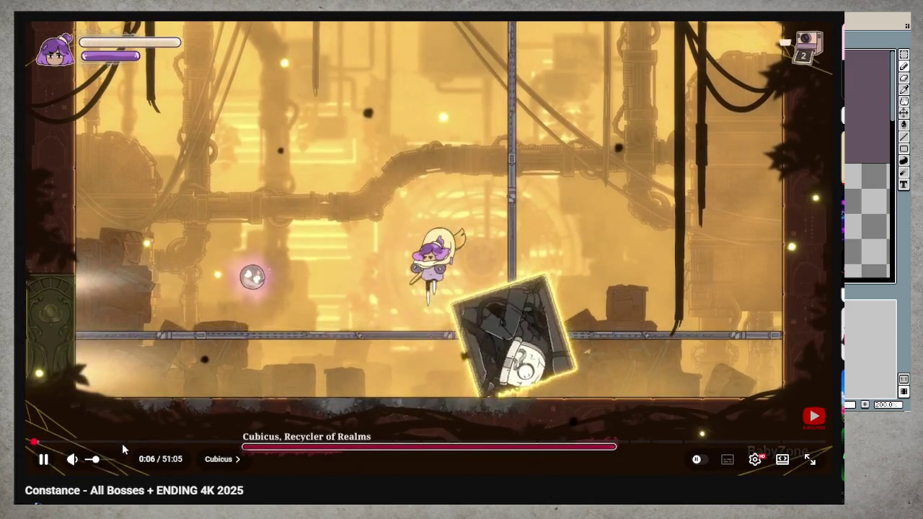
- Scrub the Constance video ahead to around 5:39, in the Sir Barfalot fight
drag(122, 443, 120, 444)
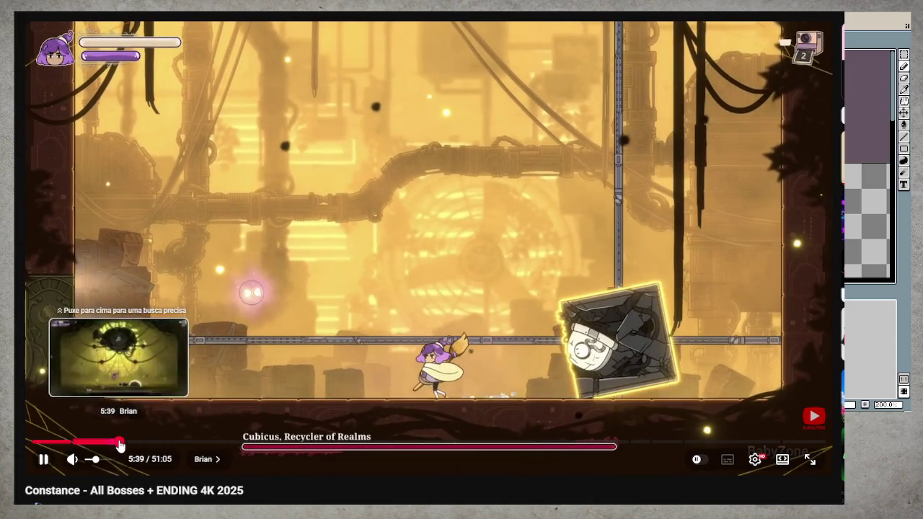
drag(120, 447, 129, 446)
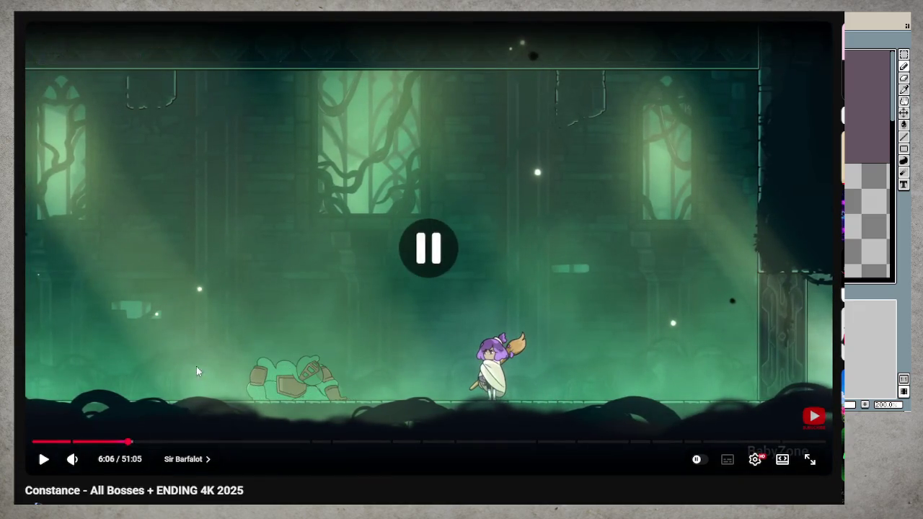
mouse_move(151, 443)
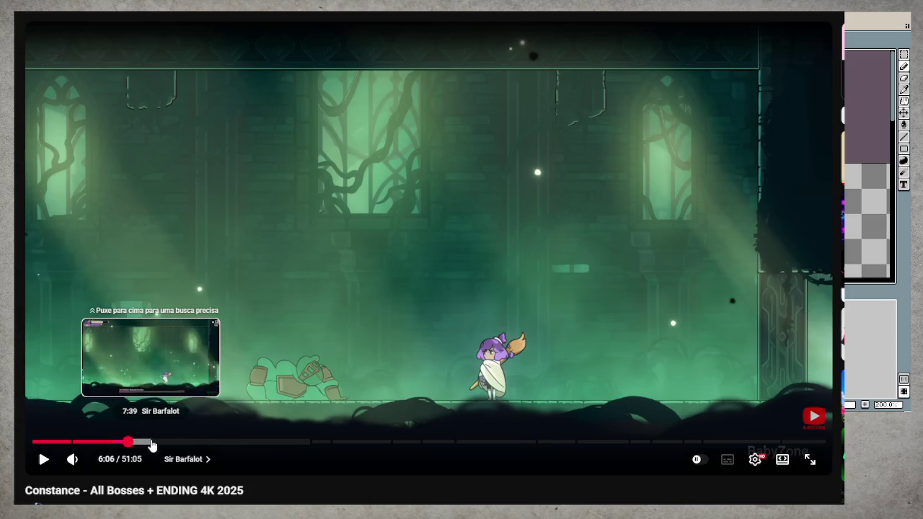
- Resume the Constance video, then jump to about 8:41 for The Jester fight
click(247, 380)
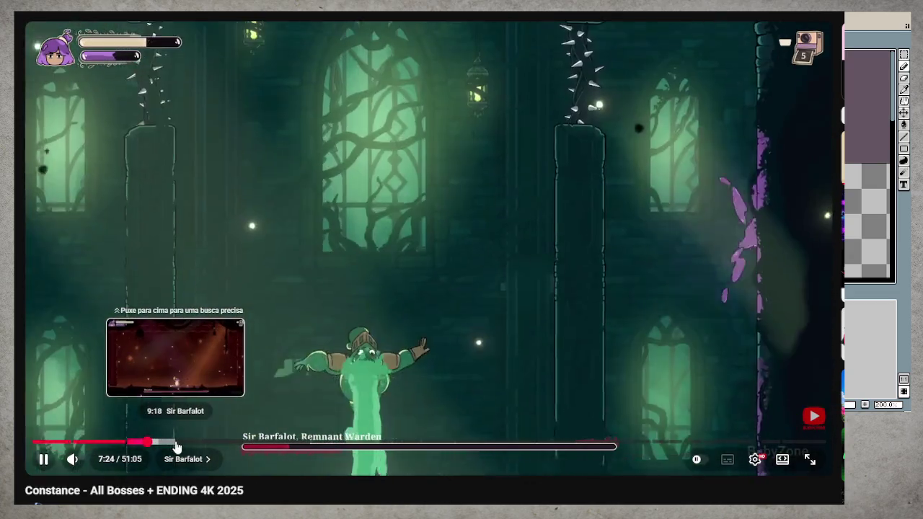
click(167, 448)
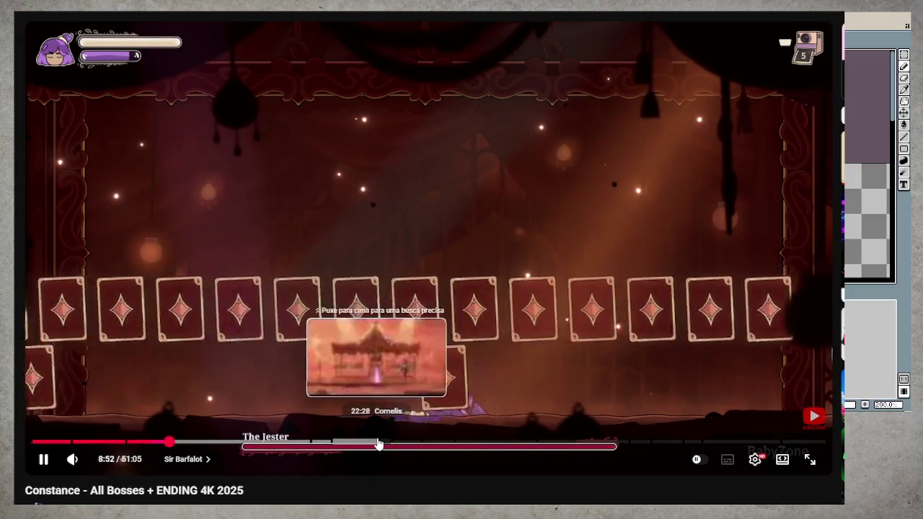
- Jump the video to 24:31 in High Patia, then to 32:42 in the Lord Koba chapter
click(408, 442)
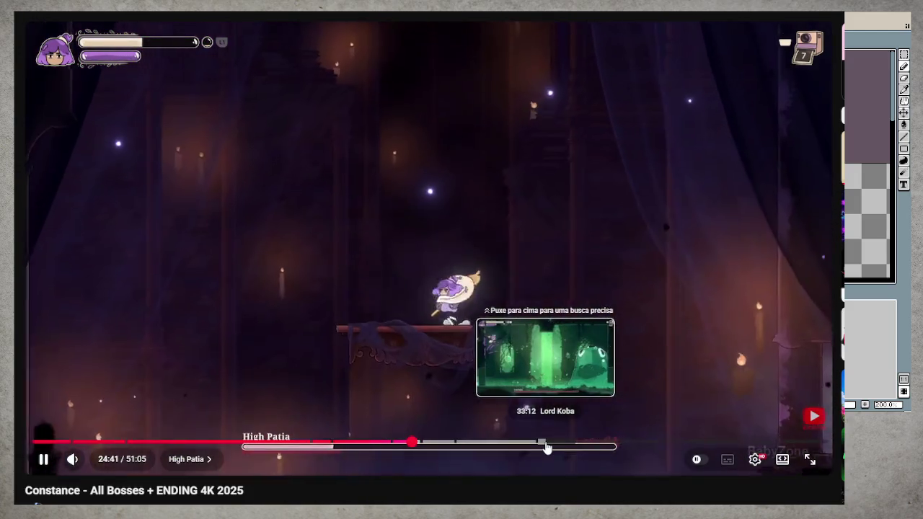
click(543, 447)
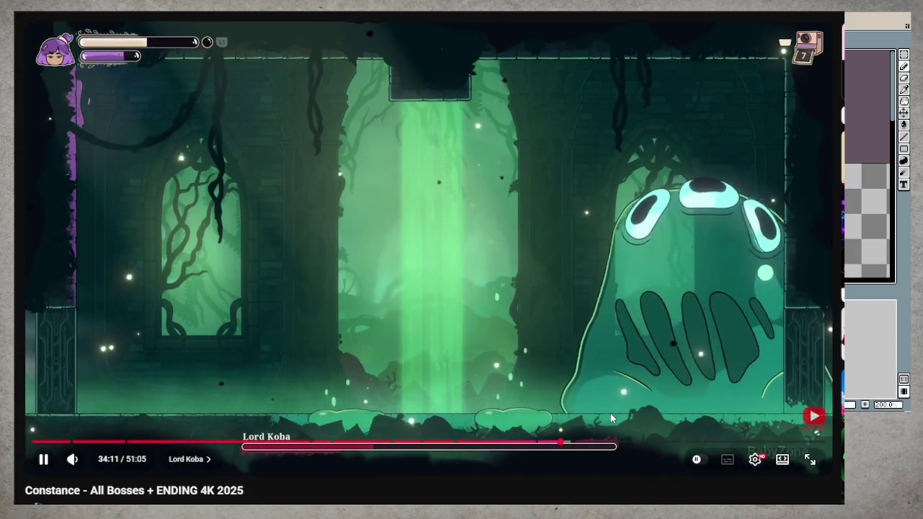
- Pause the video and search YouTube for 'ori will of the wisps bos' videos
click(444, 294)
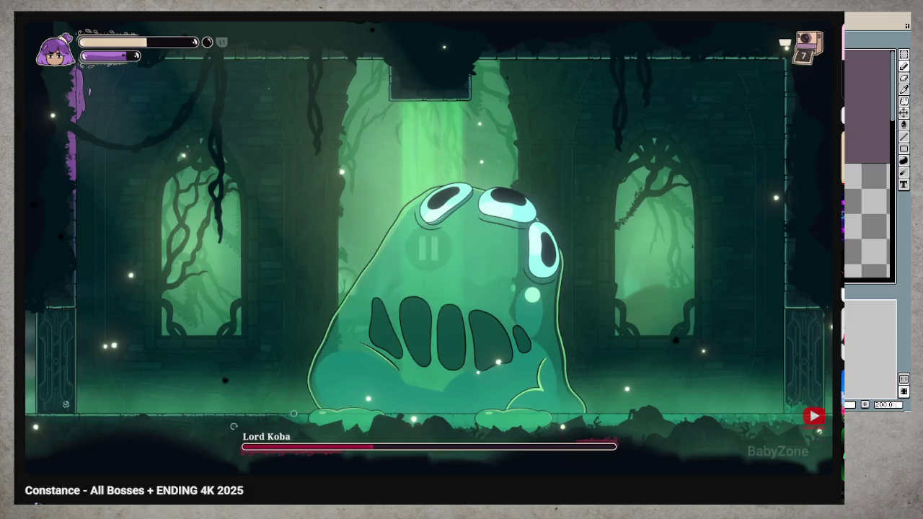
key(slash)
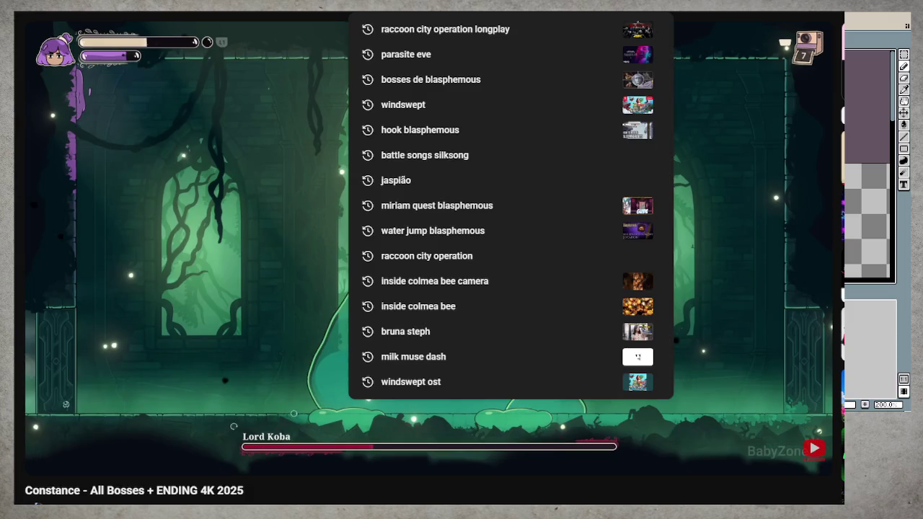
text(ori)
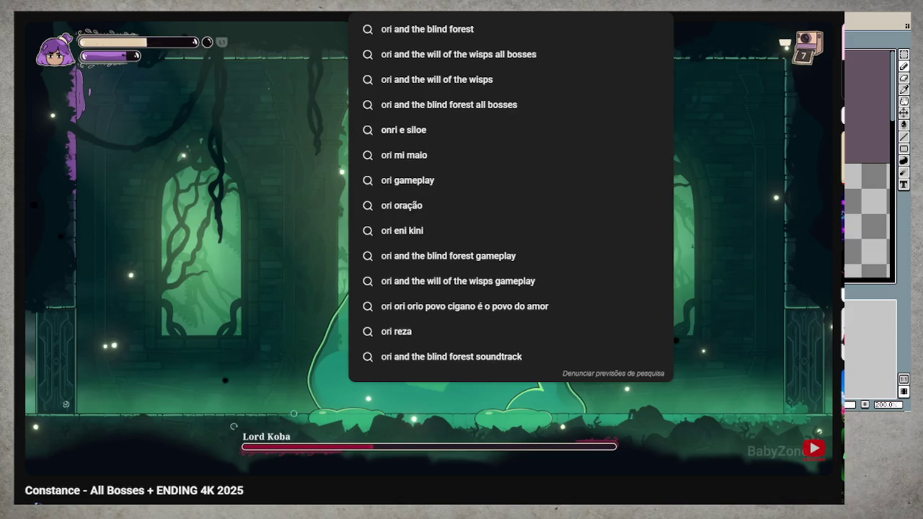
text( wi)
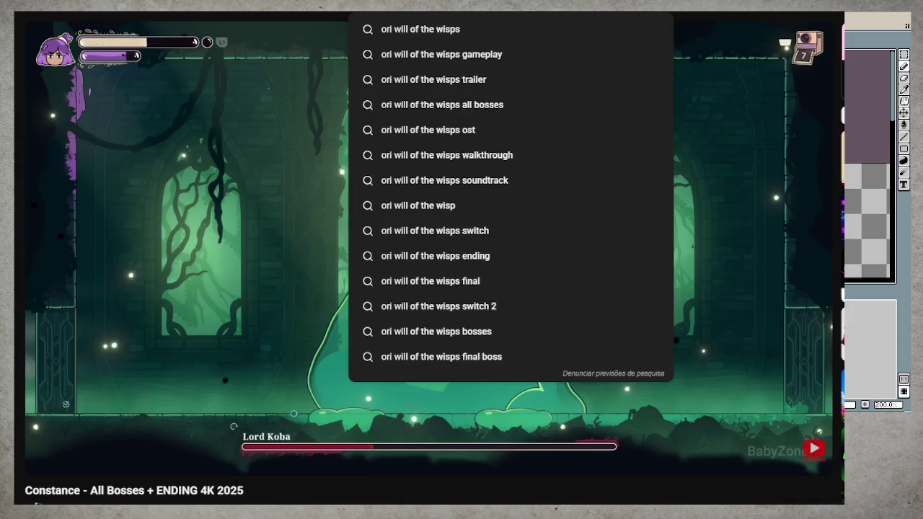
key(Down)
text(bos)
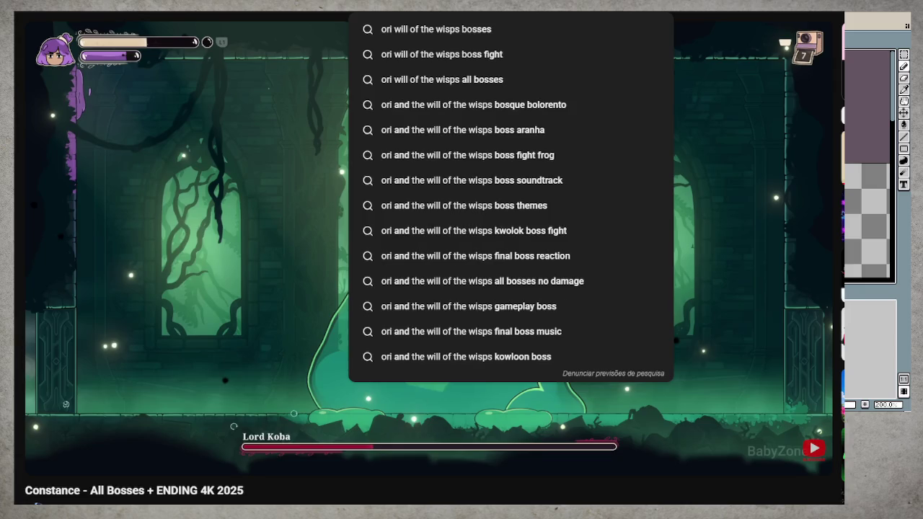
key(Return)
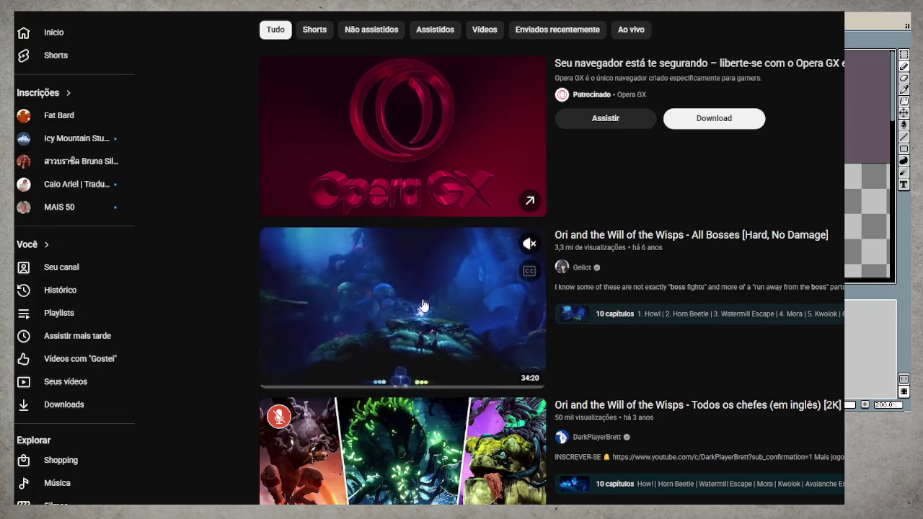
- Play the Ori All Bosses video from the Mora chapter and pause it at 7:42
click(423, 306)
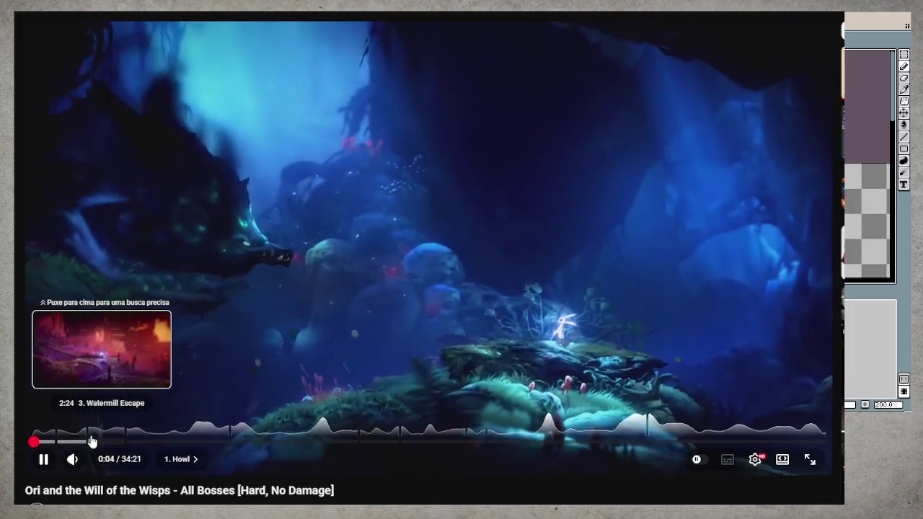
drag(92, 442, 127, 444)
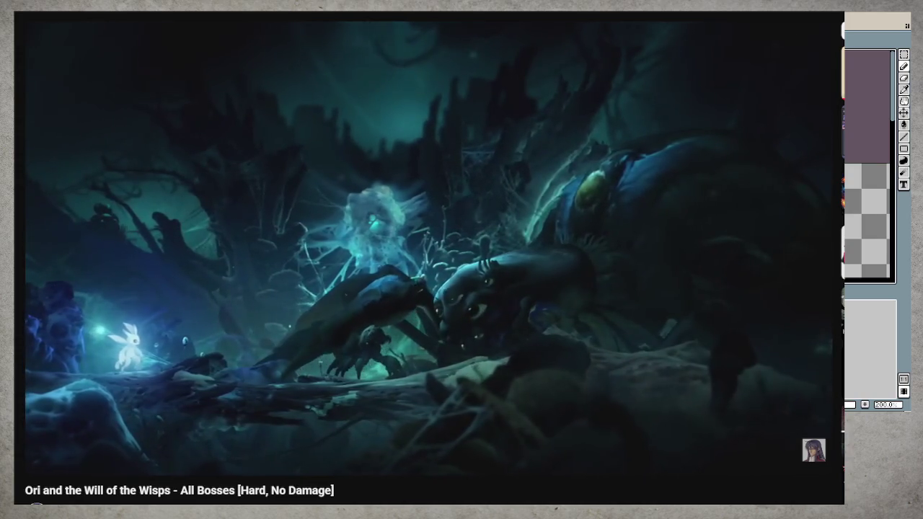
click(284, 433)
mouse_move(223, 441)
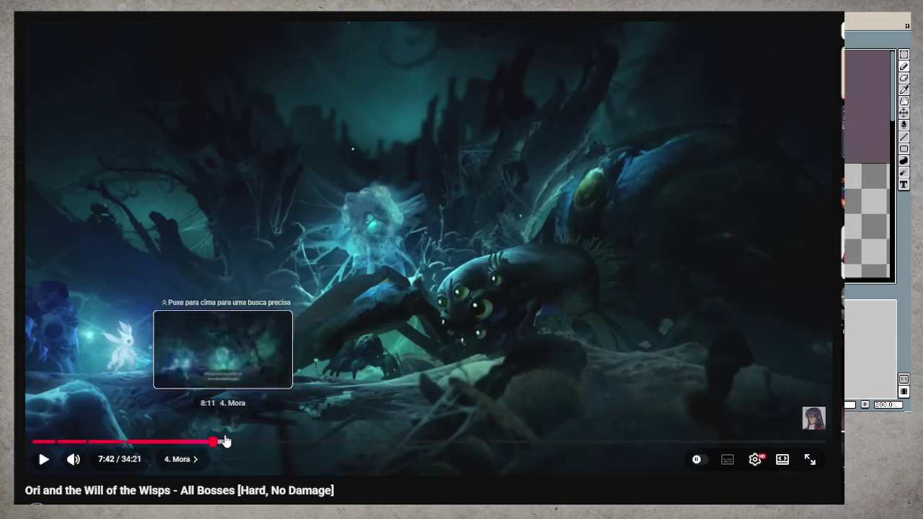
- Jump the Ori video to just before the Kwolok fight and let it play
click(237, 442)
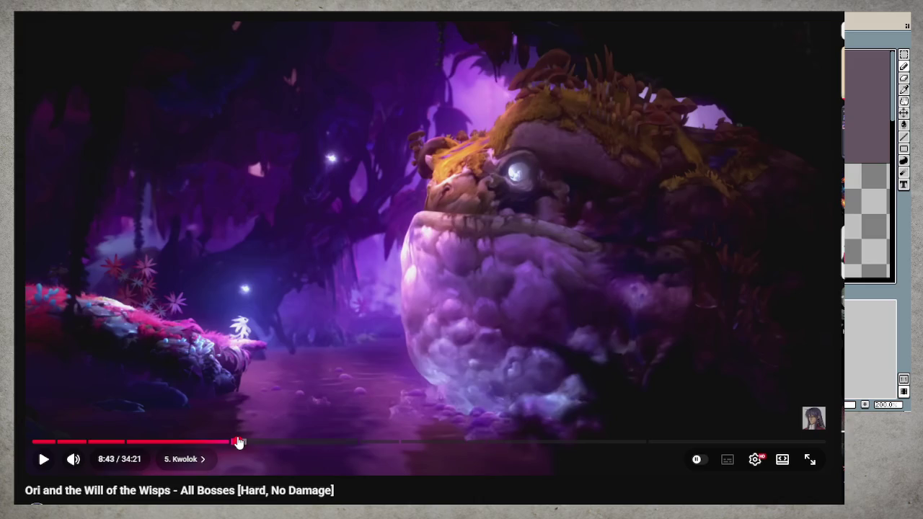
drag(239, 442, 230, 444)
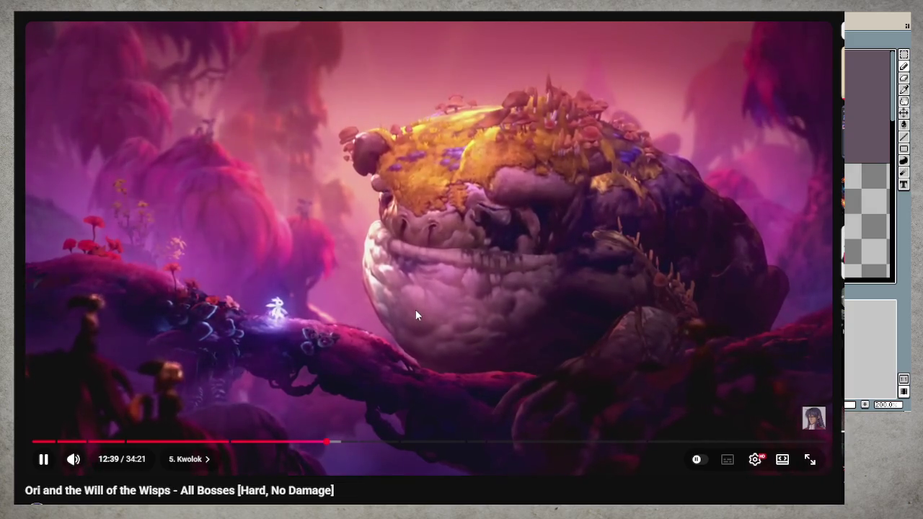
- Pause the Ori video during the Kwolok fight and jump to its Ending chapter
click(416, 309)
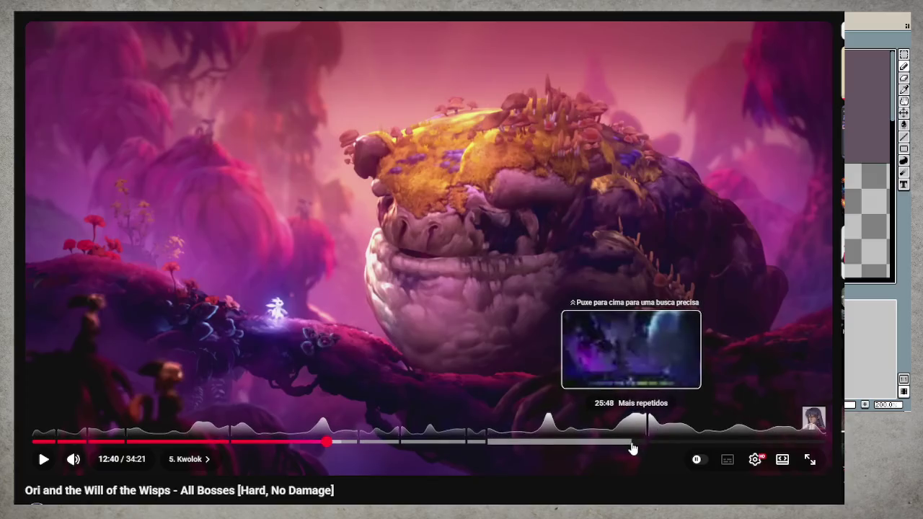
click(668, 447)
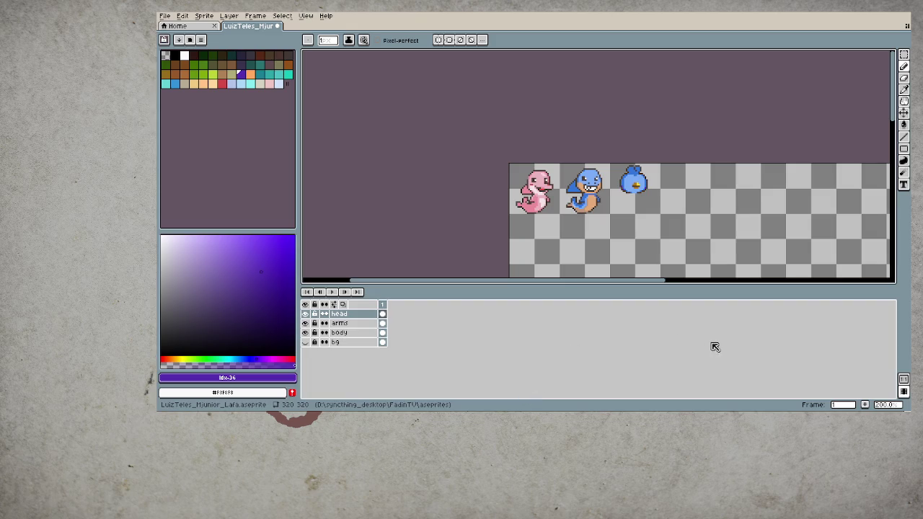
- Select the blue bird blob and nudge it down a little
scroll(651, 189, up, 2)
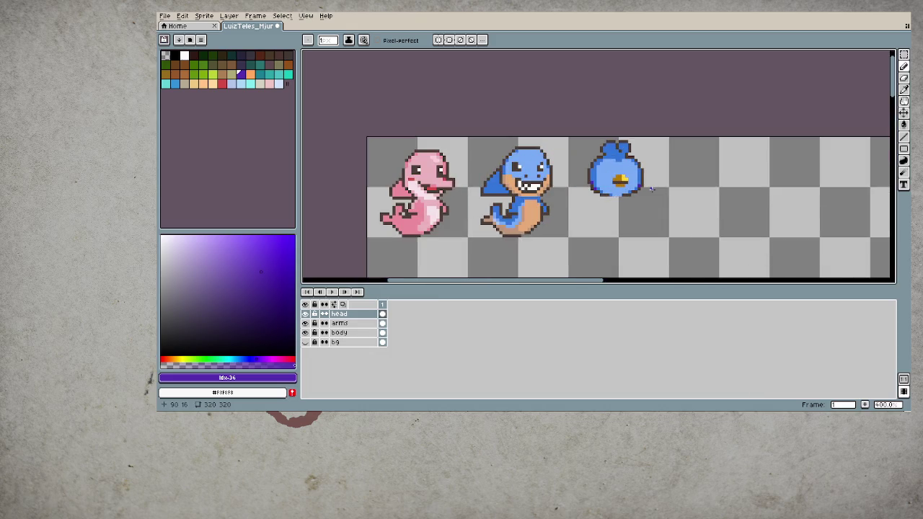
key(m)
drag(583, 137, 669, 210)
key(Down)
key(Down)
key(Down)
key(Return)
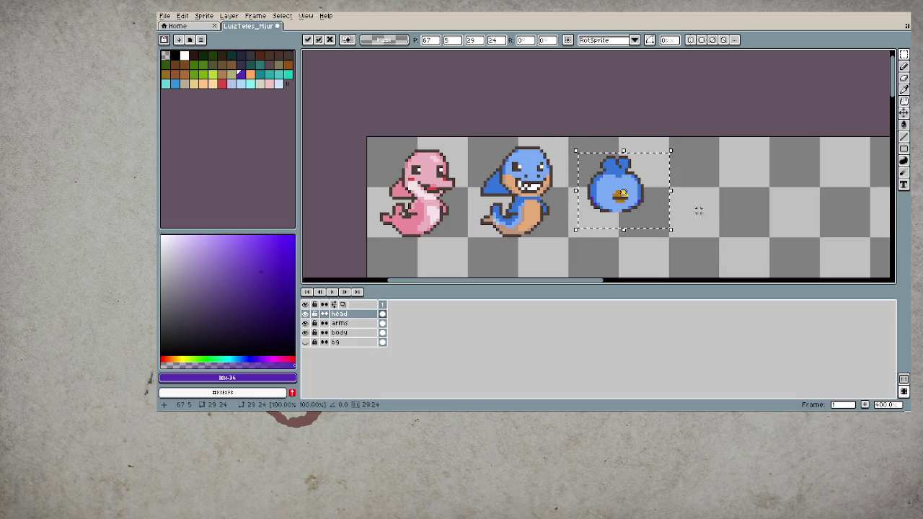
key(ctrl+d)
- Paint a big blue hair mass over the bird's head with an enlarged pencil, undoing stray strokes
scroll(609, 146, up, 1)
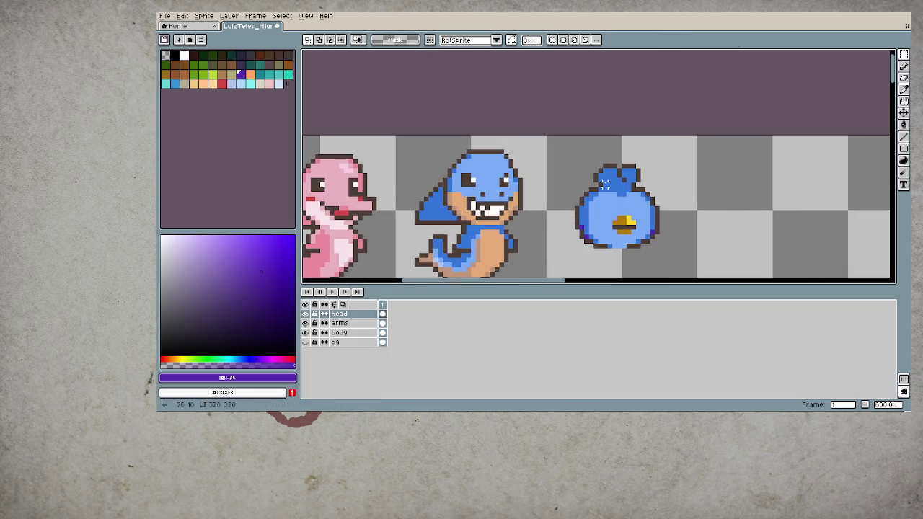
alt+click(616, 182)
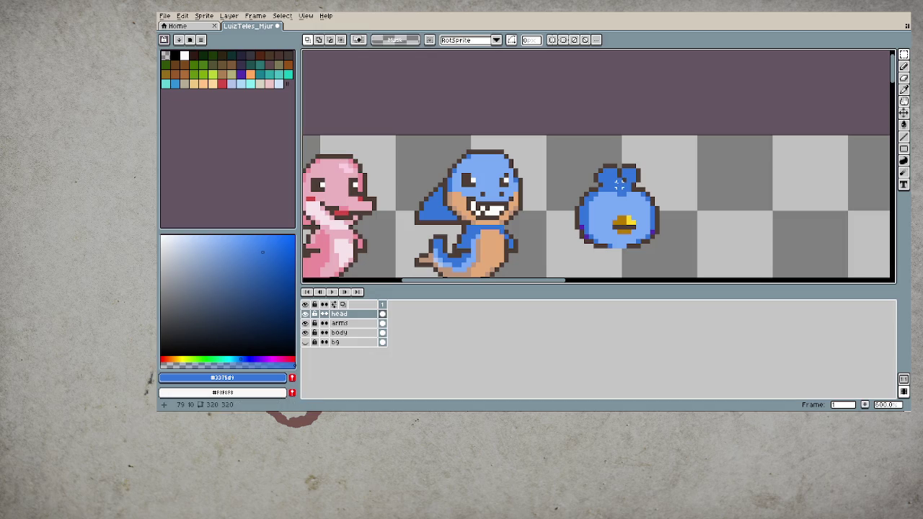
key(b)
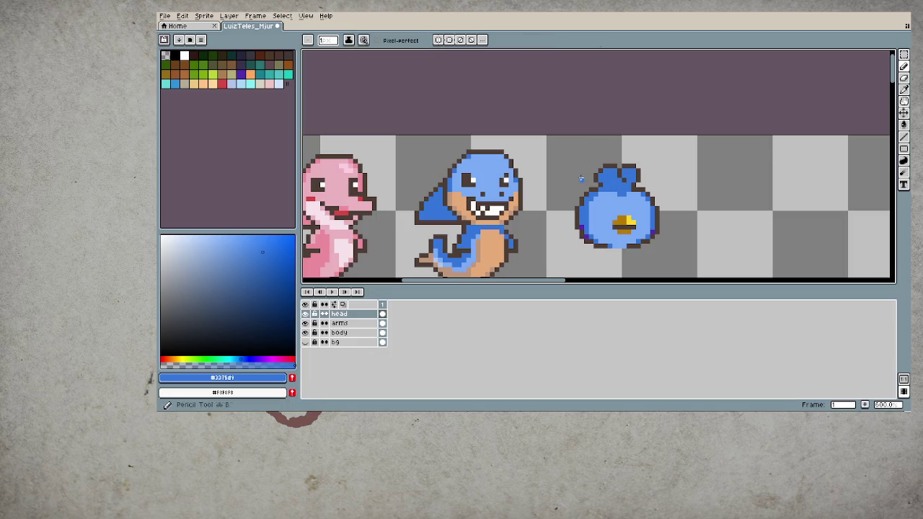
key(plus)
key(plus)
key(plus)
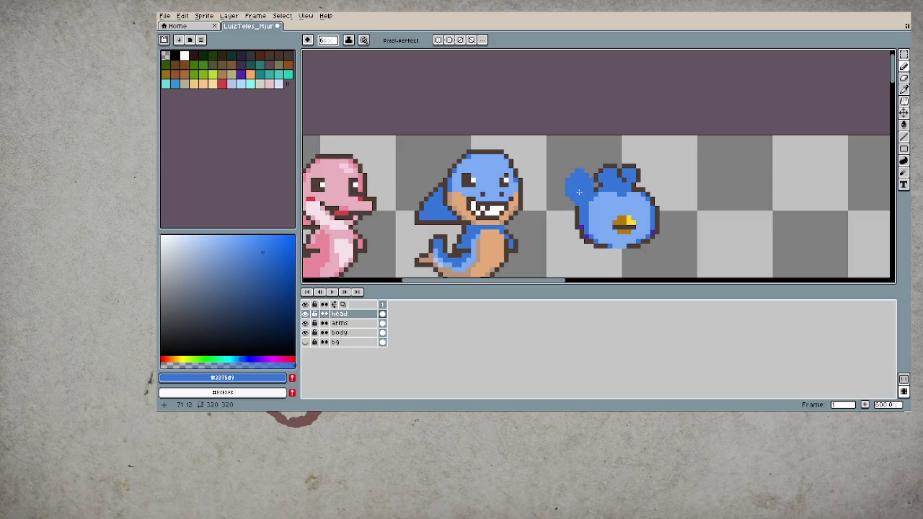
mouse_move(578, 192)
mouse_down()
mouse_move(560, 186)
mouse_move(576, 161)
mouse_move(600, 152)
mouse_up()
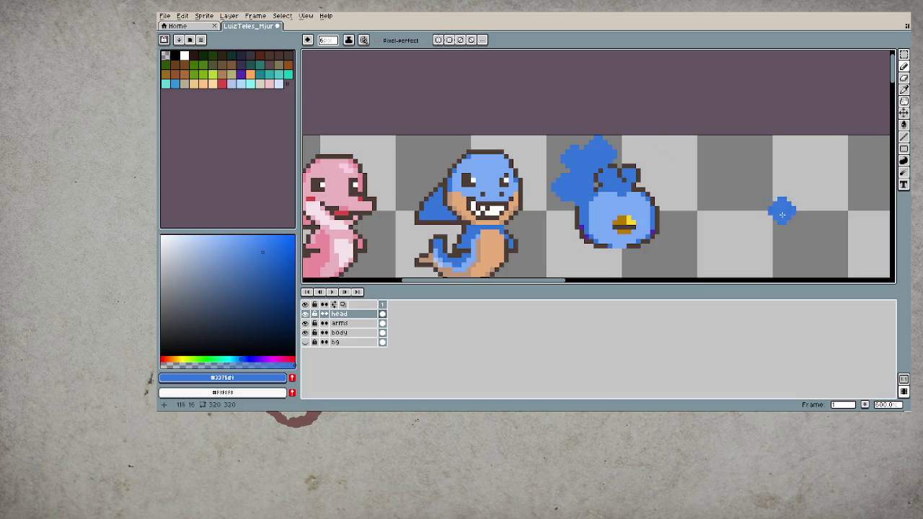
key(v)
key(ctrl+z)
key(ctrl+z)
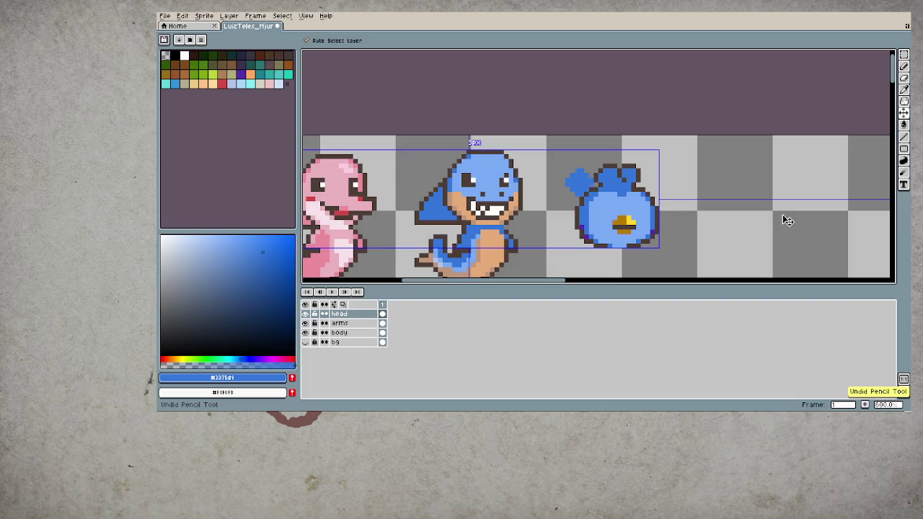
key(ctrl+z)
key(b)
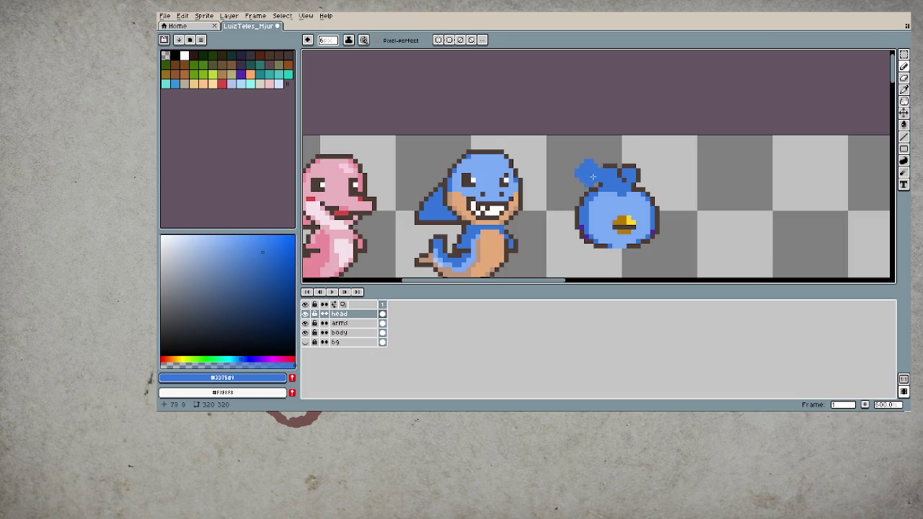
mouse_move(576, 187)
mouse_down()
mouse_move(580, 167)
mouse_move(632, 156)
mouse_move(650, 174)
mouse_up()
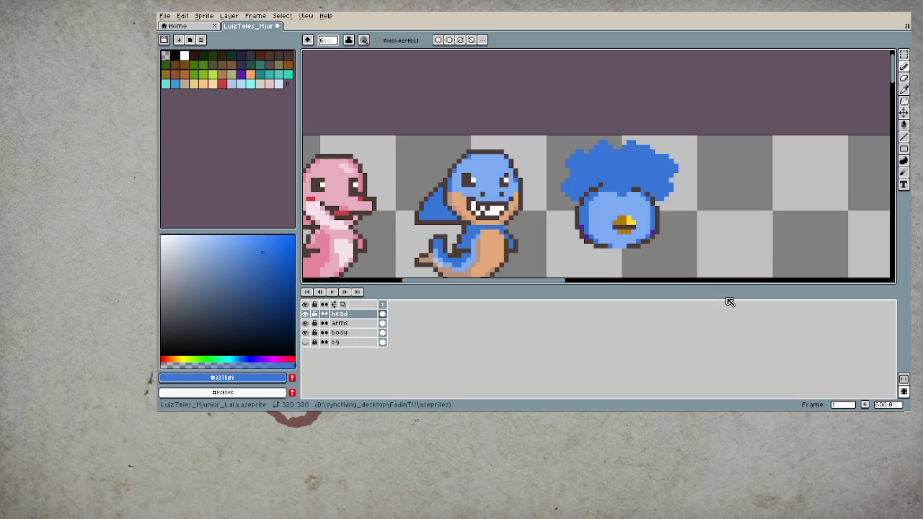
scroll(652, 203, up, 1)
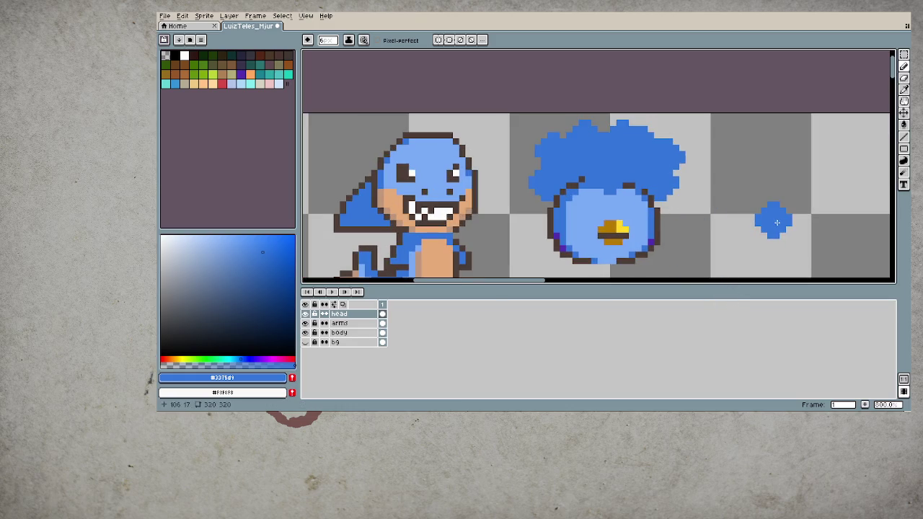
alt+click(661, 211)
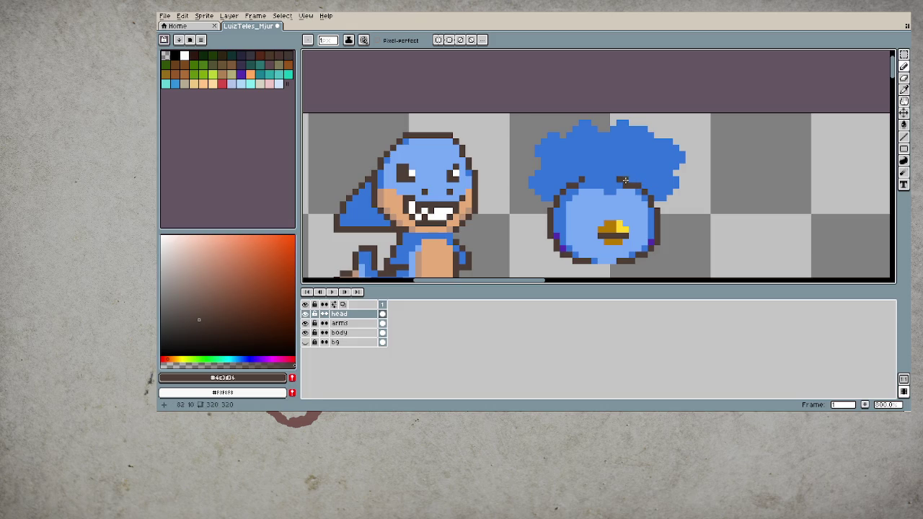
alt+click(618, 185)
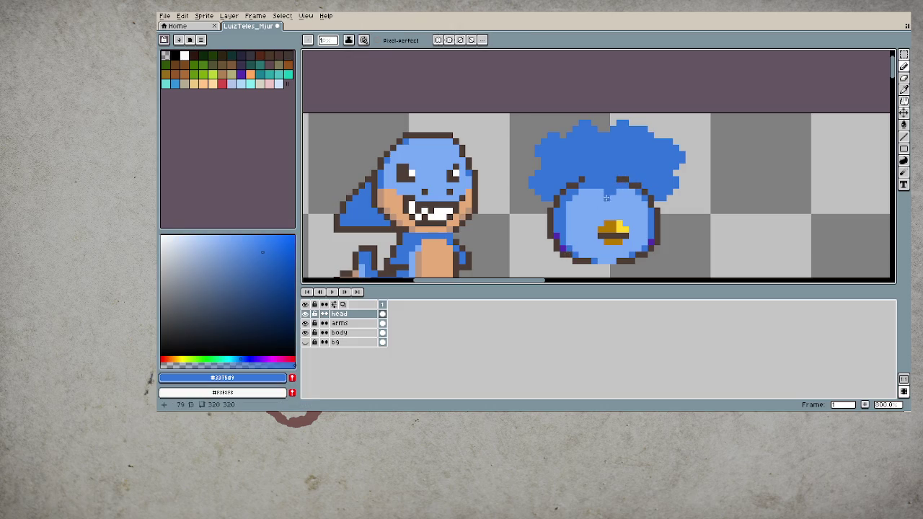
scroll(609, 216, down, 1)
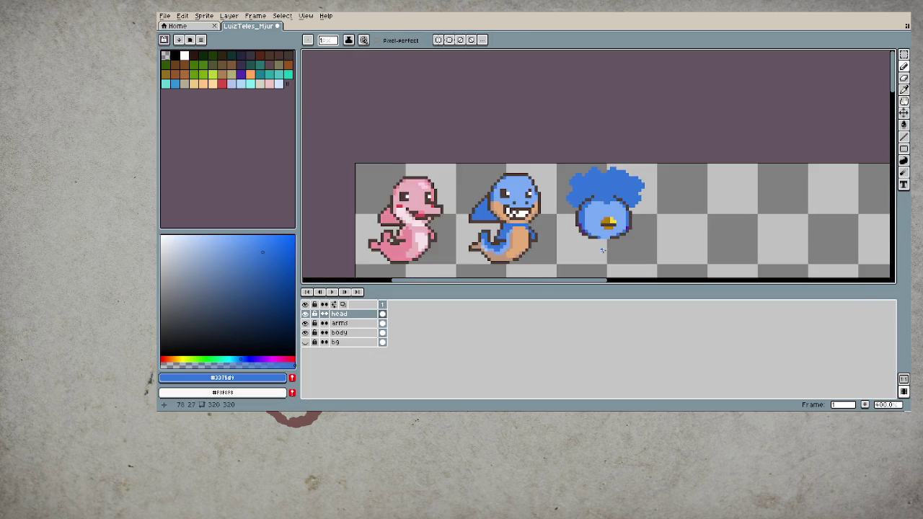
scroll(602, 246, down, 1)
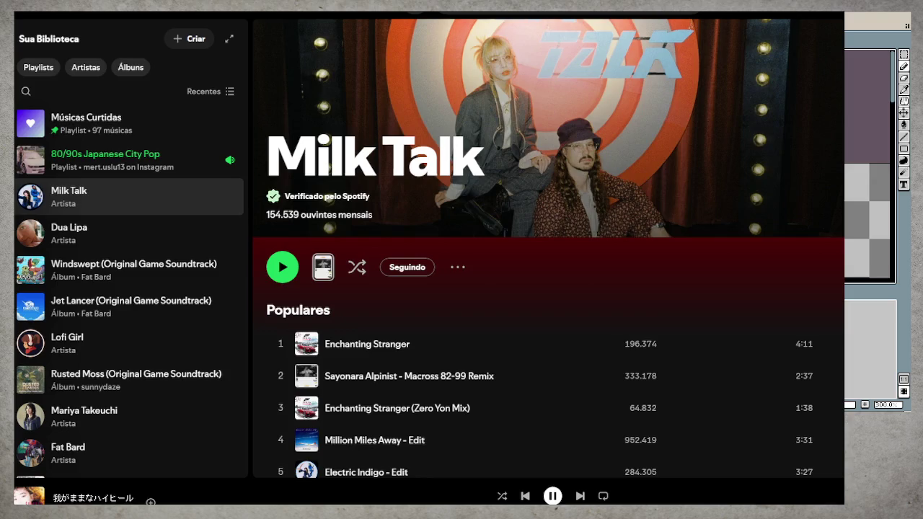
key(alt+Tab)
key(alt+Tab)
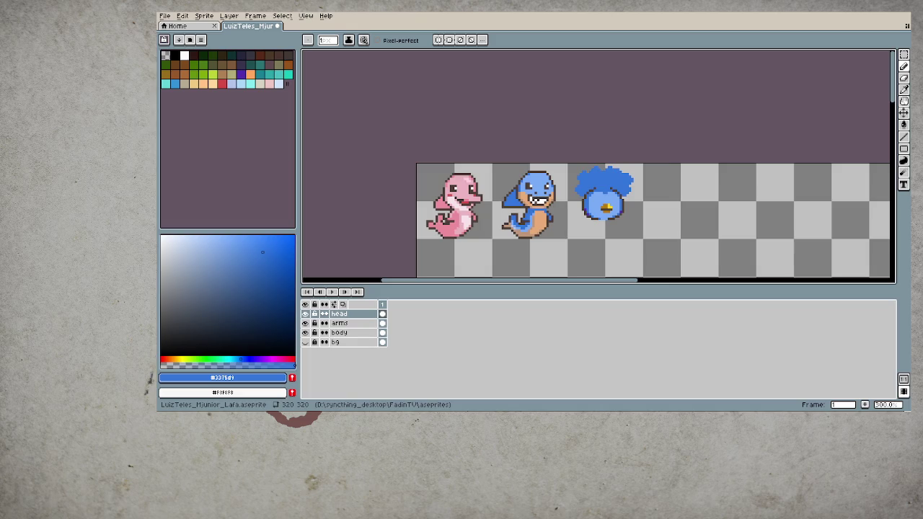
- Trace a dark brown outline along the top and right edges of the blue hair
scroll(606, 191, up, 2)
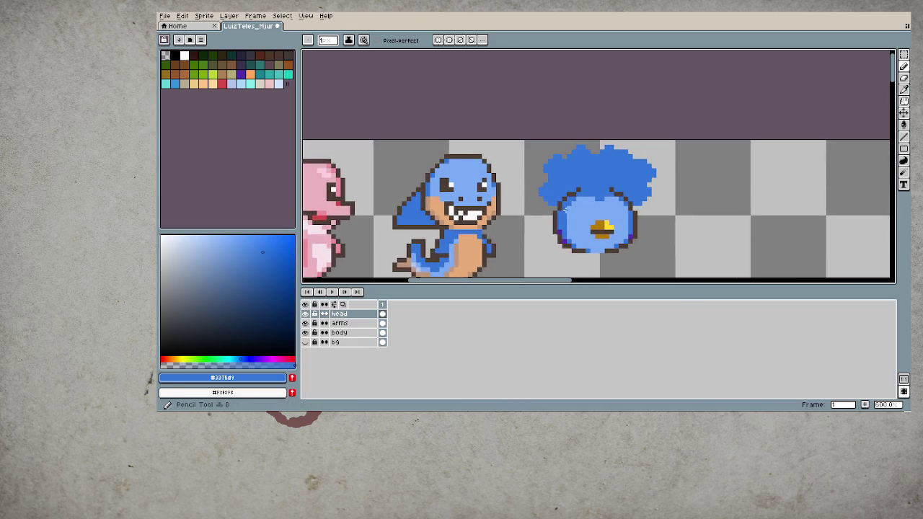
alt+click(564, 200)
scroll(561, 202, up, 1)
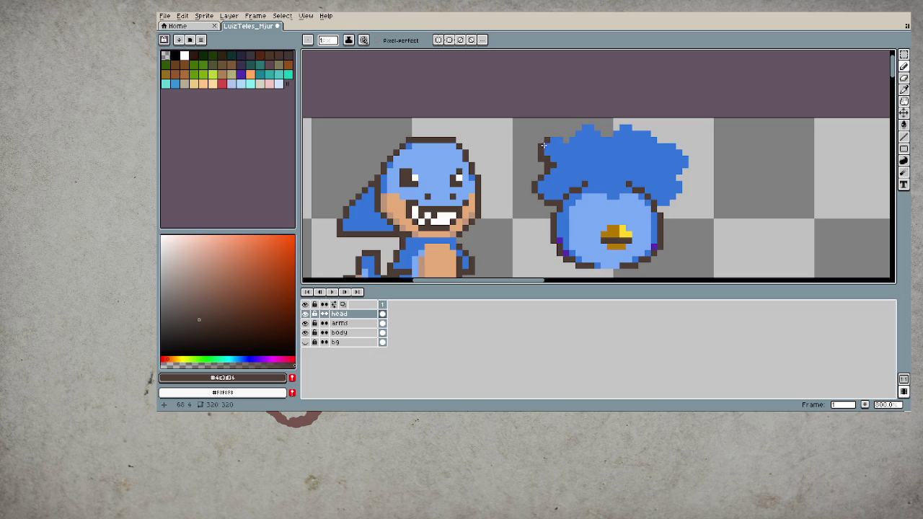
mouse_move(549, 136)
mouse_down()
mouse_move(628, 119)
mouse_move(671, 141)
mouse_up()
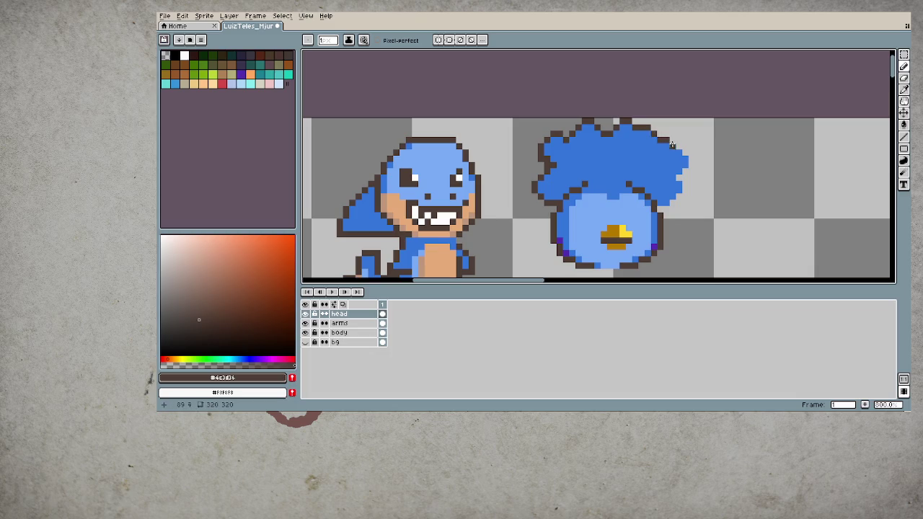
click(673, 140)
mouse_move(675, 140)
mouse_down()
mouse_move(690, 160)
mouse_move(676, 204)
mouse_up()
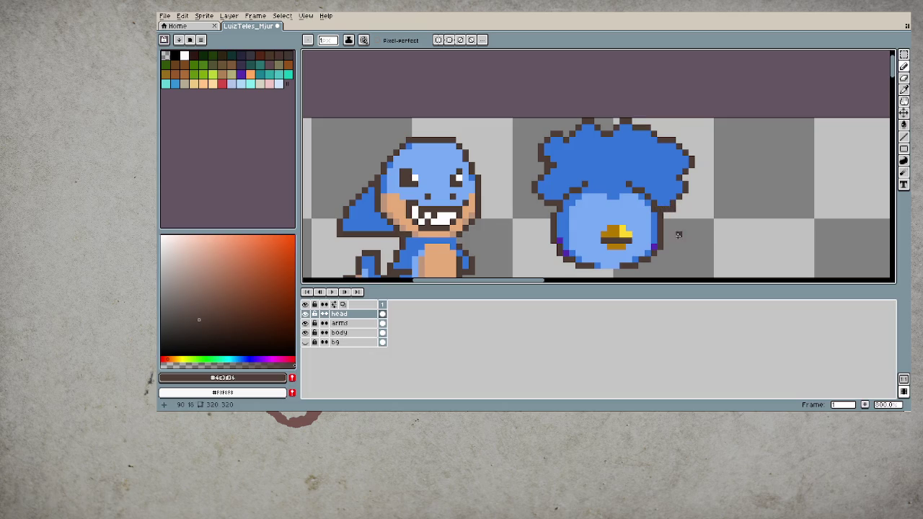
scroll(679, 234, down, 2)
scroll(679, 234, up, 2)
scroll(670, 216, up, 1)
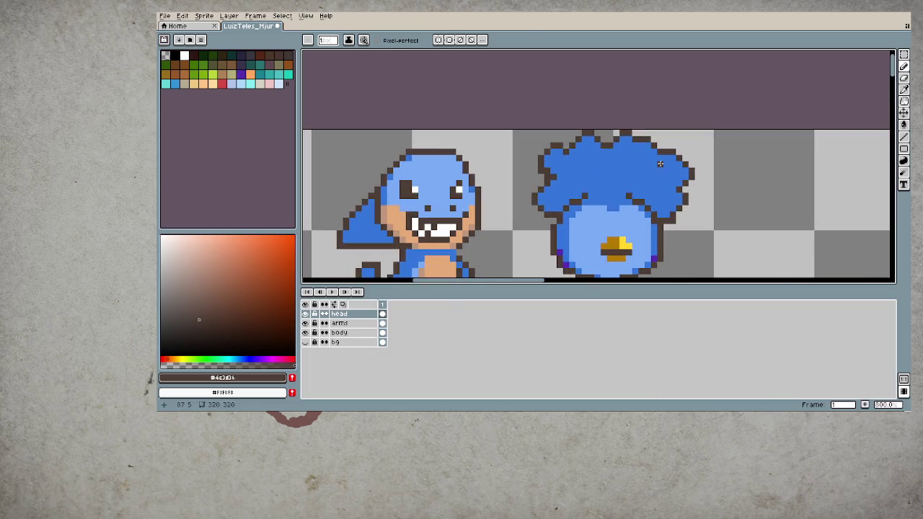
key(e)
key(b)
scroll(688, 217, down, 3)
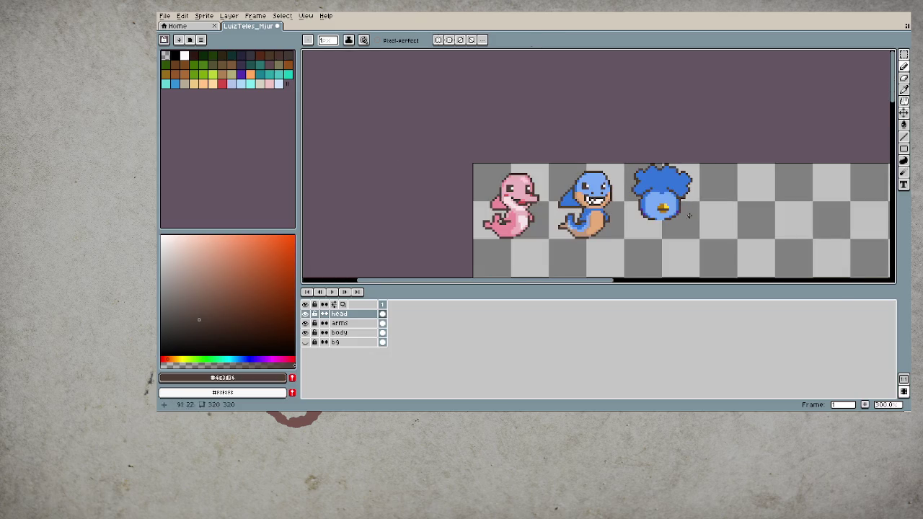
scroll(671, 195, up, 3)
scroll(649, 180, up, 1)
alt+click(609, 165)
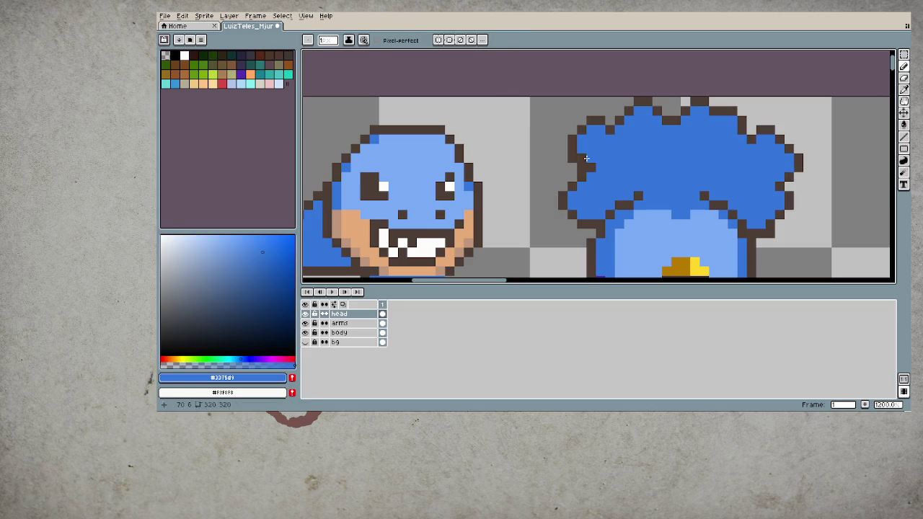
alt+click(586, 169)
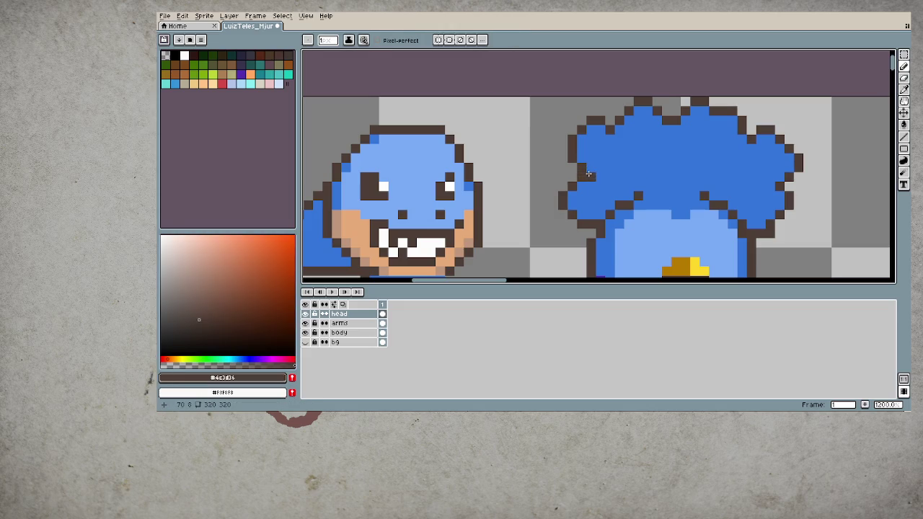
click(619, 138)
scroll(685, 159, down, 3)
scroll(695, 186, down, 1)
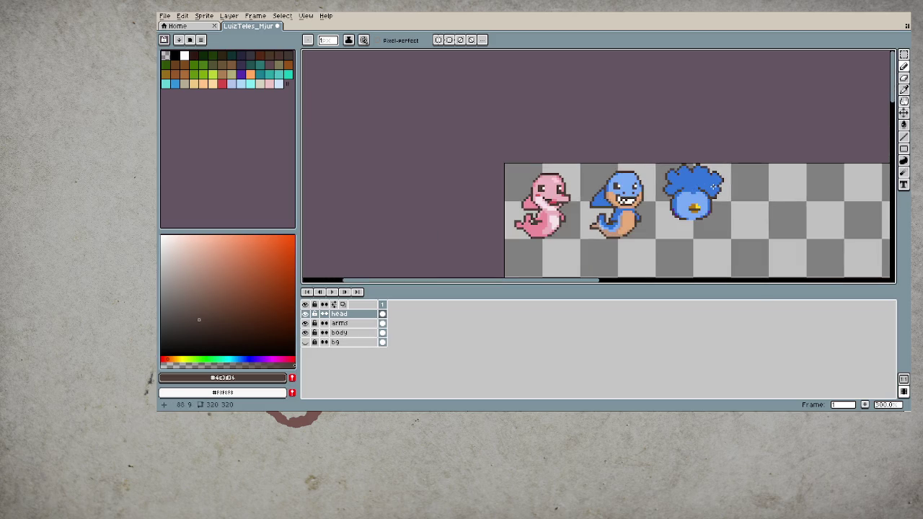
scroll(724, 189, up, 3)
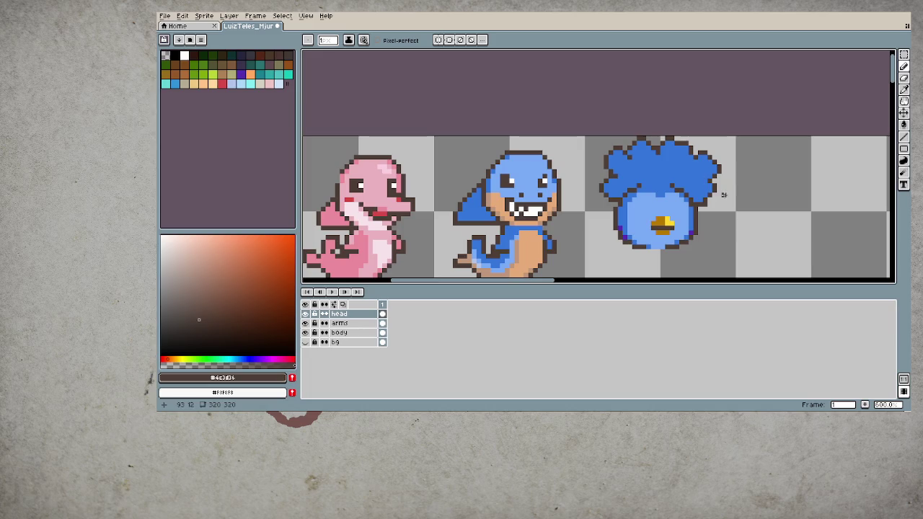
drag(698, 170, 673, 162)
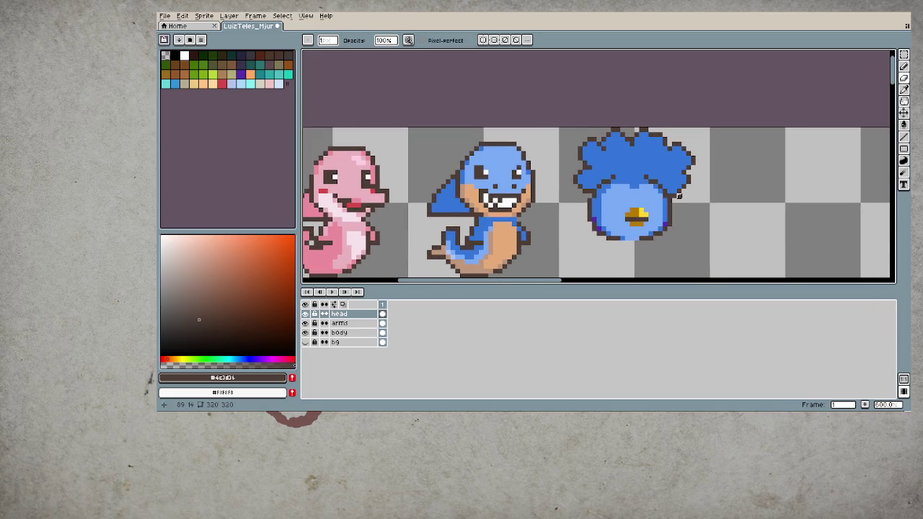
scroll(684, 249, down, 3)
scroll(683, 242, down, 1)
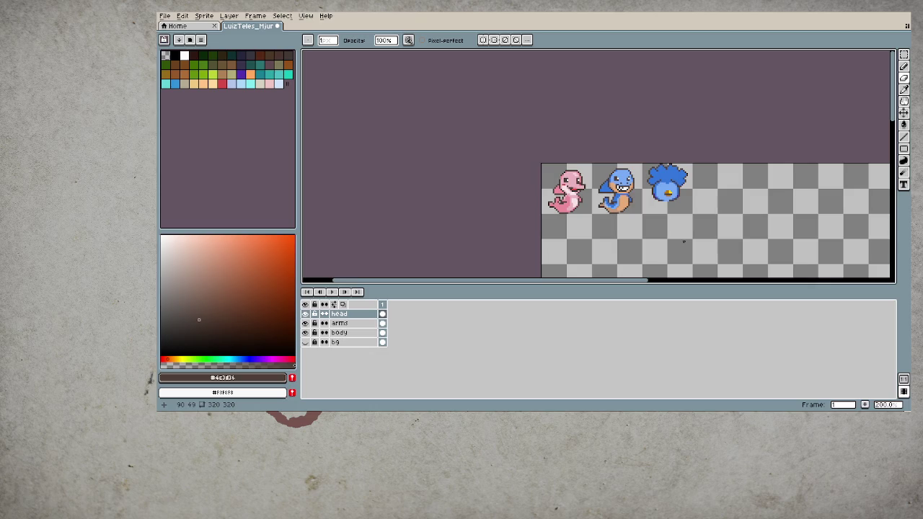
scroll(690, 181, up, 3)
scroll(691, 179, up, 1)
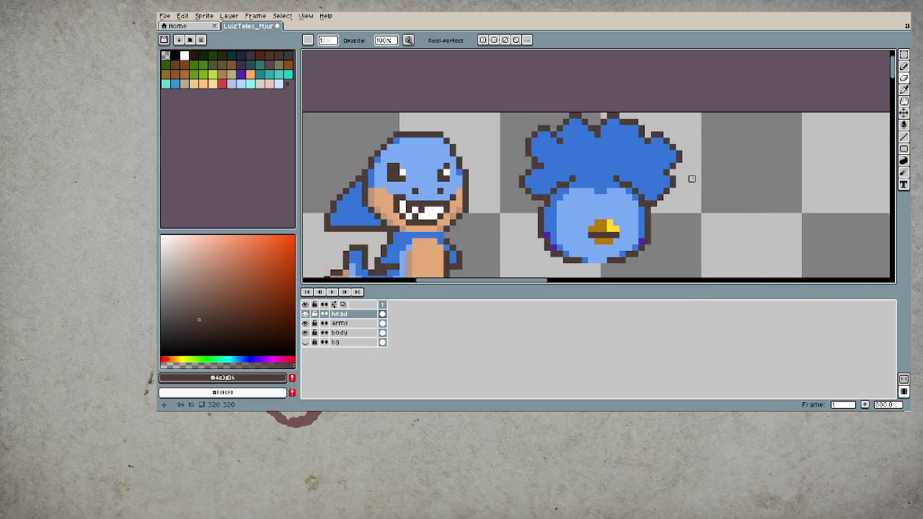
- Add dark outline pixels along the top-right edge of the blue head
key(m)
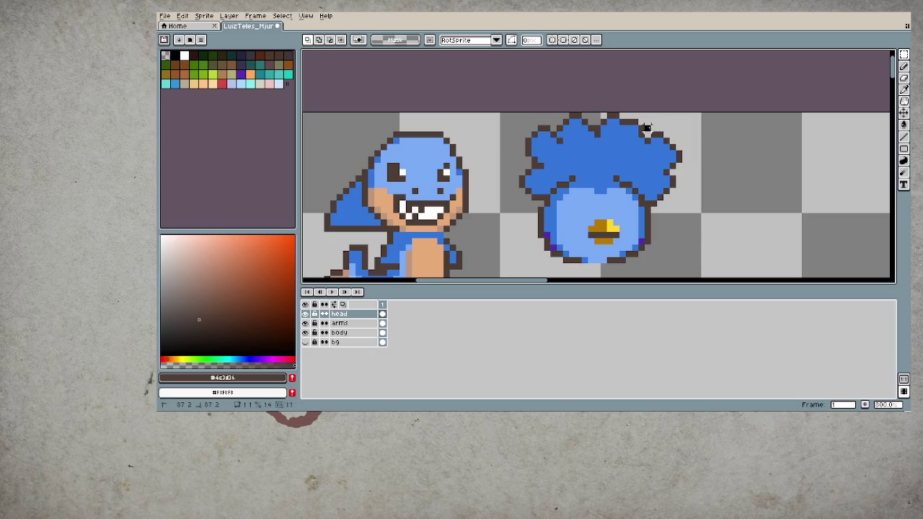
drag(639, 124, 698, 177)
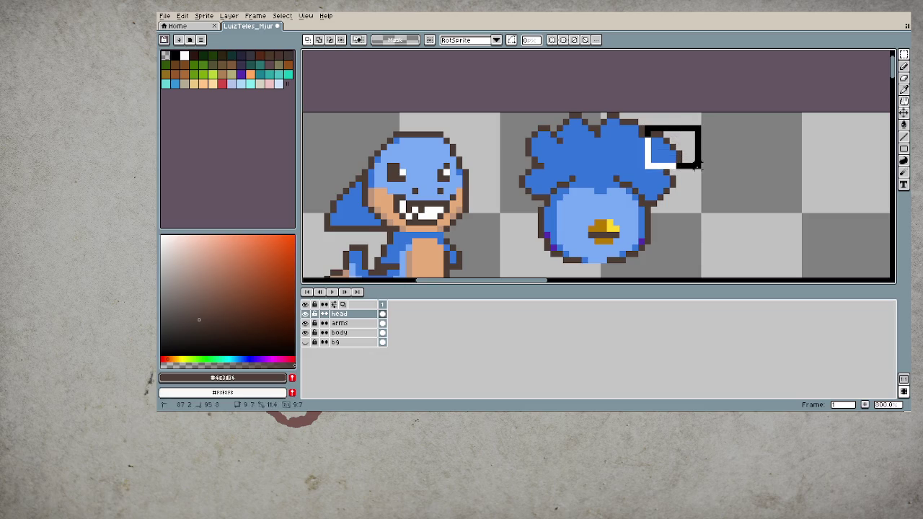
click(753, 178)
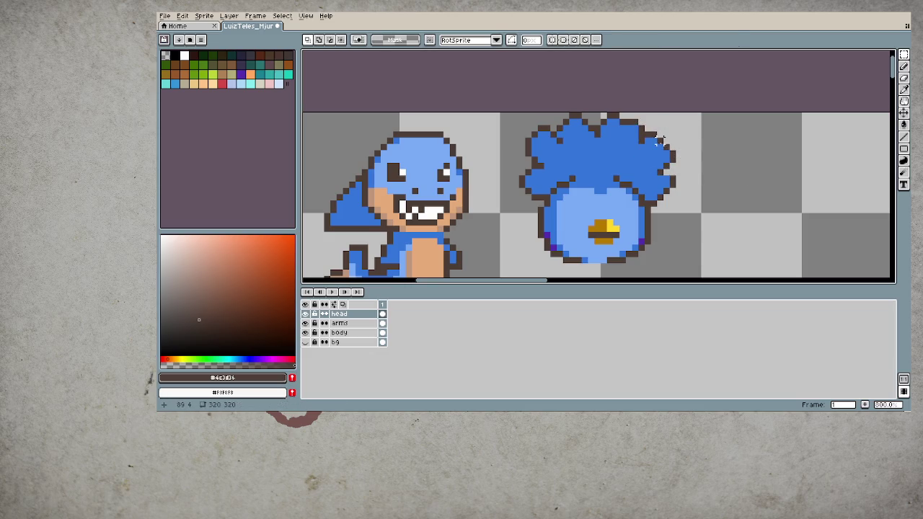
key(b)
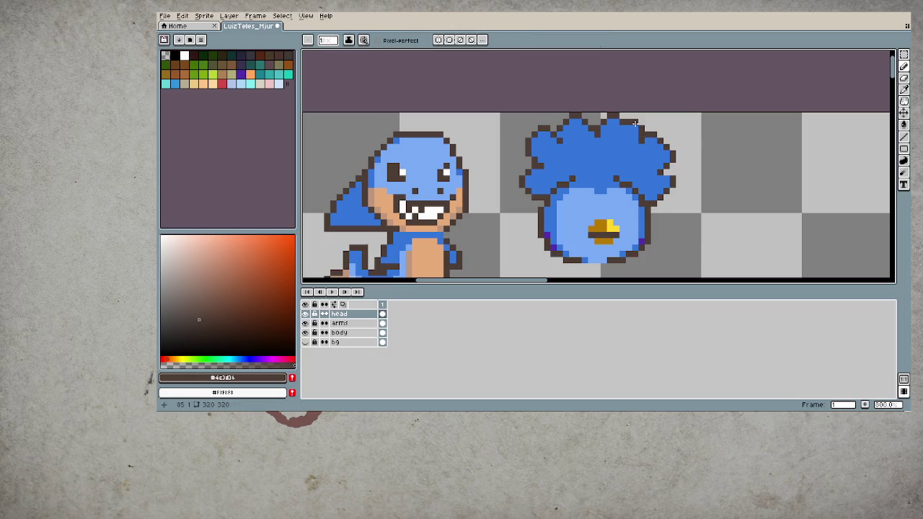
drag(639, 127, 638, 140)
alt+click(641, 148)
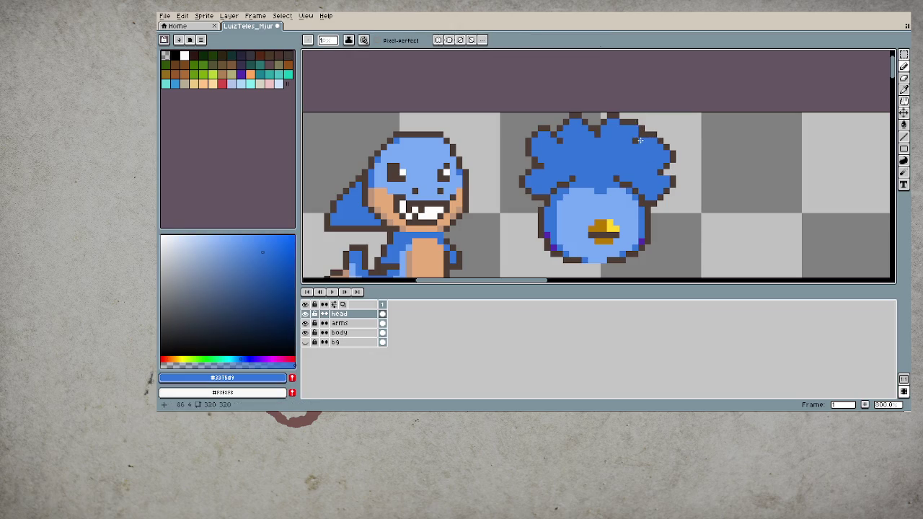
- Erase the stray dark outline pixel beside the hair, returning to the Pencil
scroll(674, 202, down, 3)
scroll(675, 189, down, 1)
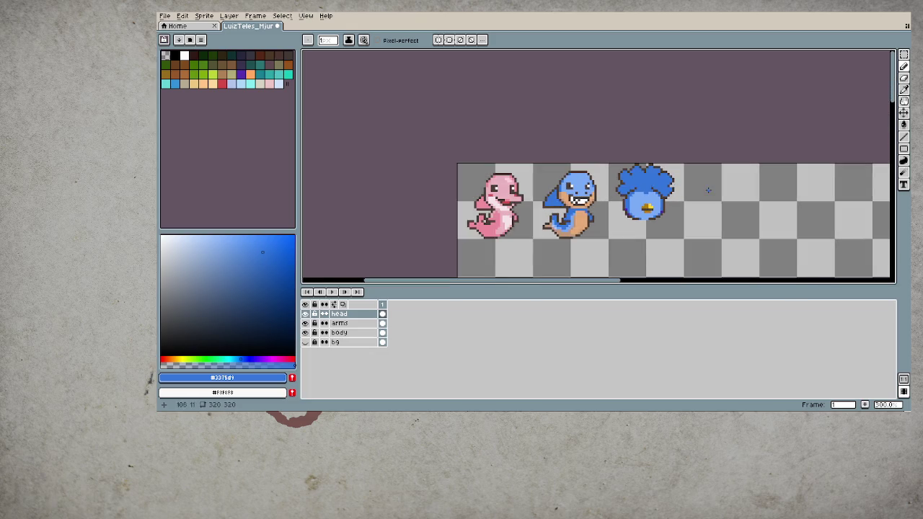
scroll(709, 188, up, 3)
scroll(642, 171, up, 3)
alt+click(626, 172)
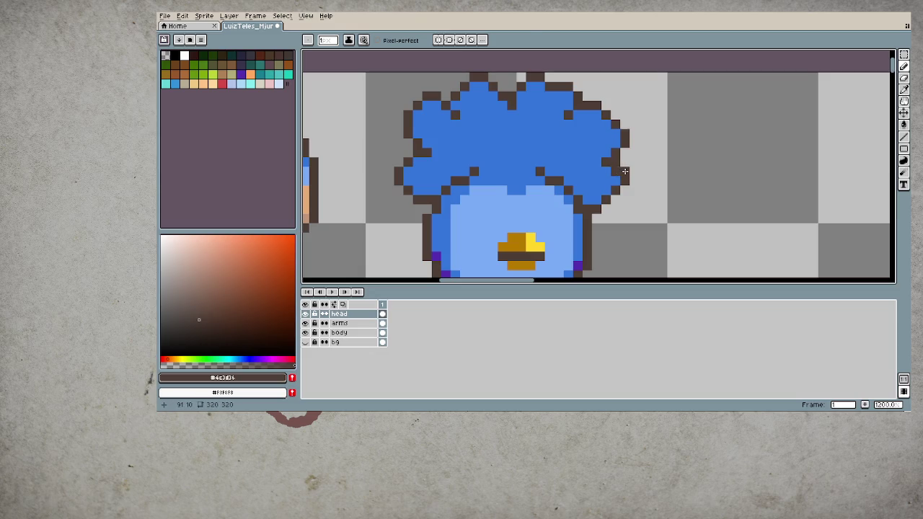
key(e)
click(624, 180)
key(b)
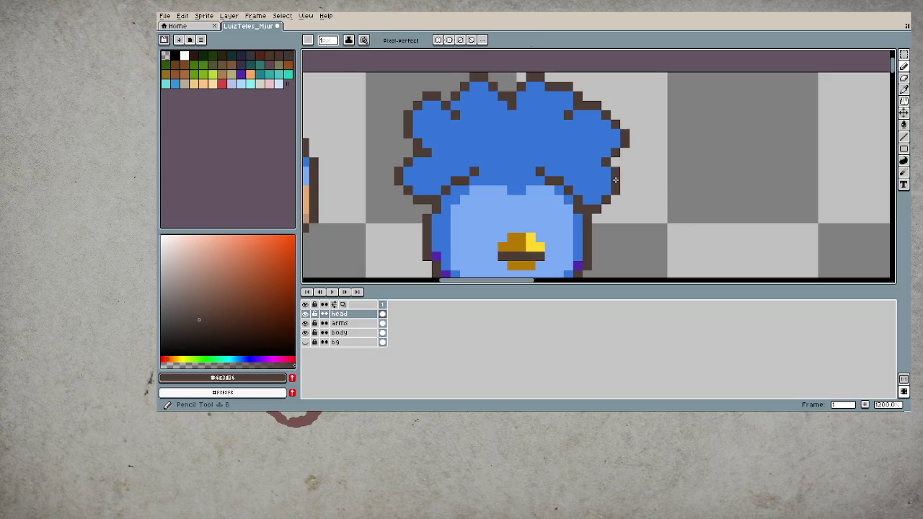
scroll(611, 246, down, 3)
scroll(613, 242, down, 1)
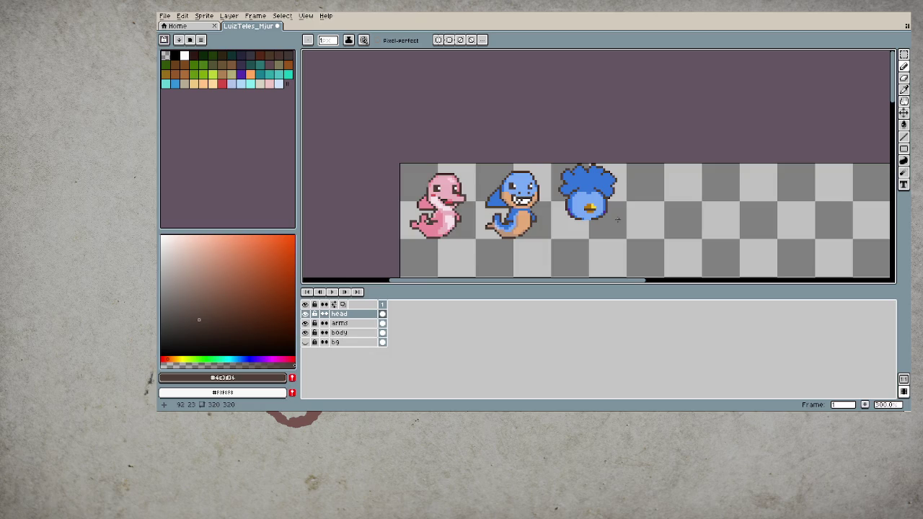
scroll(616, 220, up, 2)
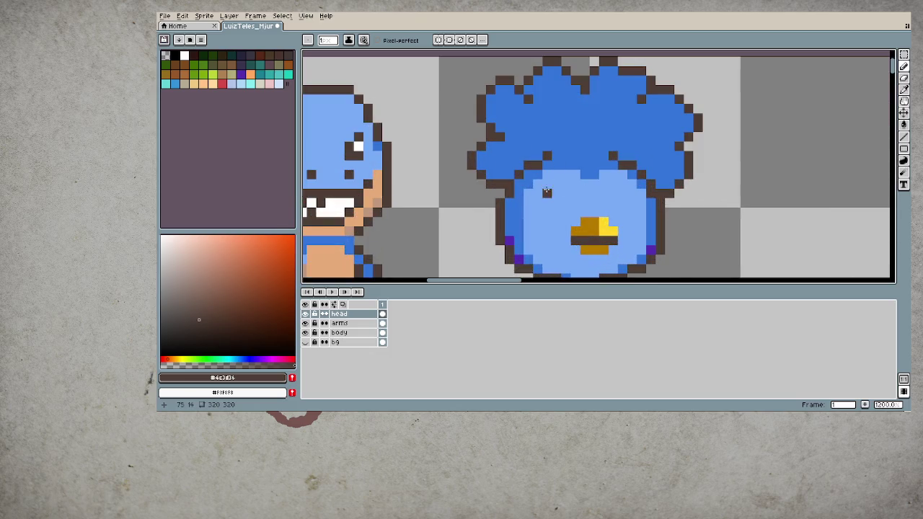
scroll(565, 193, down, 1)
scroll(566, 194, up, 1)
- Paint a lighter-blue highlight across the top of the blue blob's head
alt+click(533, 206)
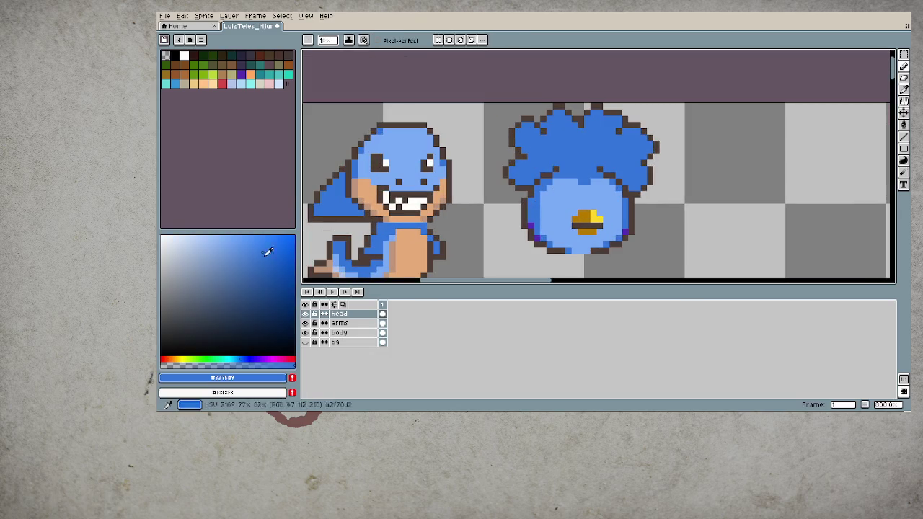
click(241, 242)
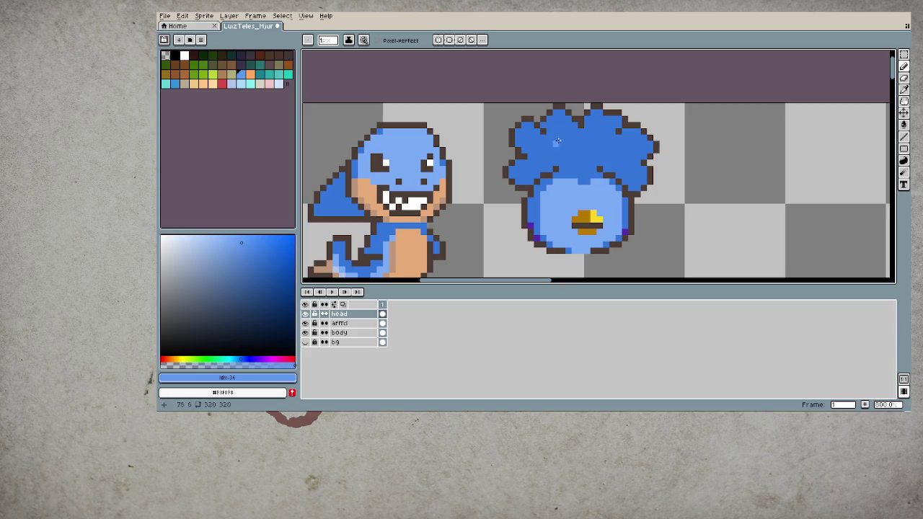
mouse_move(556, 127)
mouse_down()
mouse_move(563, 141)
mouse_move(574, 134)
mouse_move(581, 160)
mouse_up()
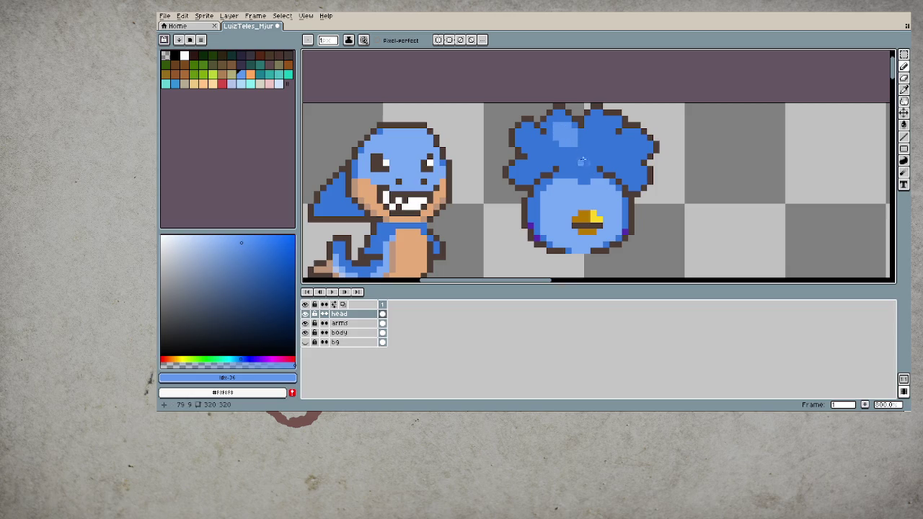
alt+click(598, 183)
mouse_move(571, 128)
mouse_down()
mouse_move(569, 140)
mouse_move(561, 134)
mouse_move(572, 140)
mouse_up()
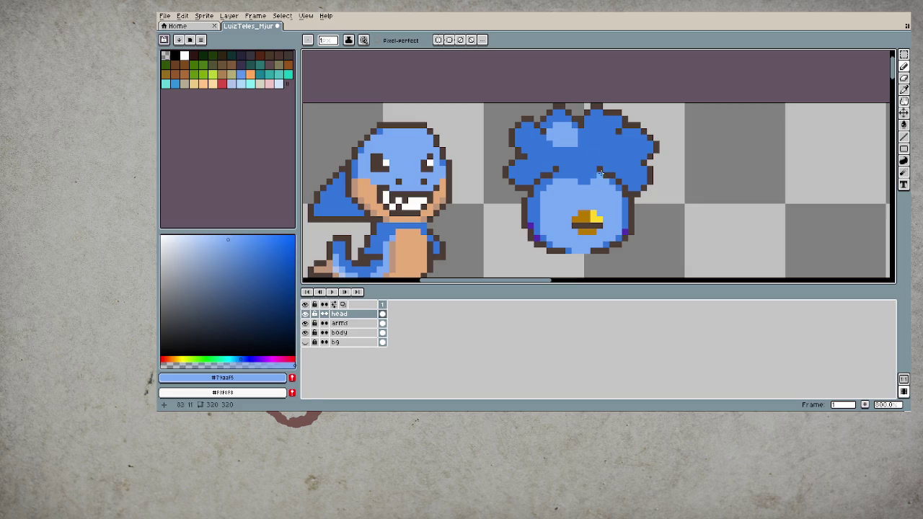
- Eyedrop purple #542cb1 from the creature's edge and draw a purple line across the head
alt+click(582, 159)
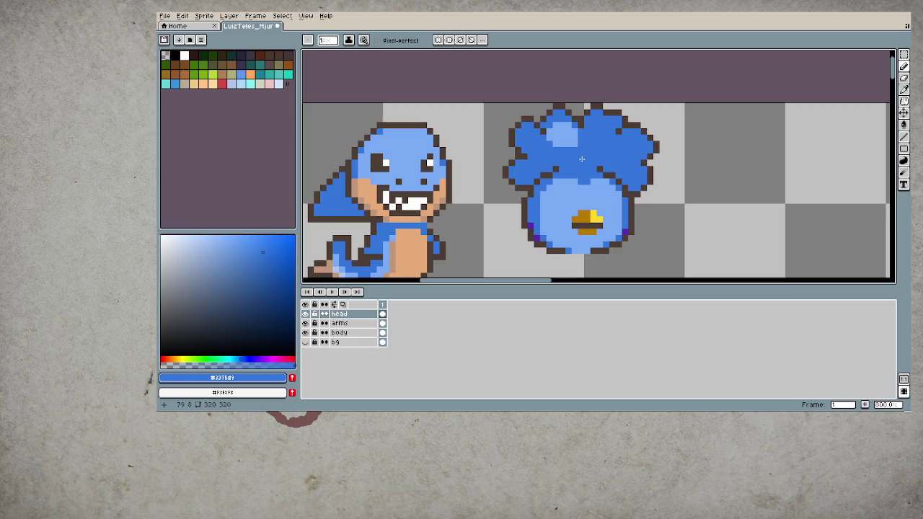
alt+click(530, 223)
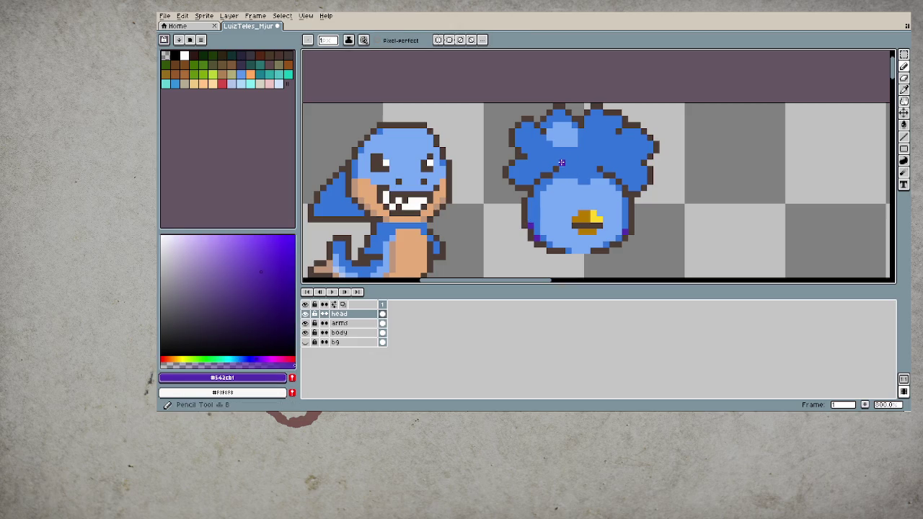
drag(560, 162, 591, 161)
- Bucket-fill the three blue hair areas with purple
key(g)
click(599, 153)
click(563, 135)
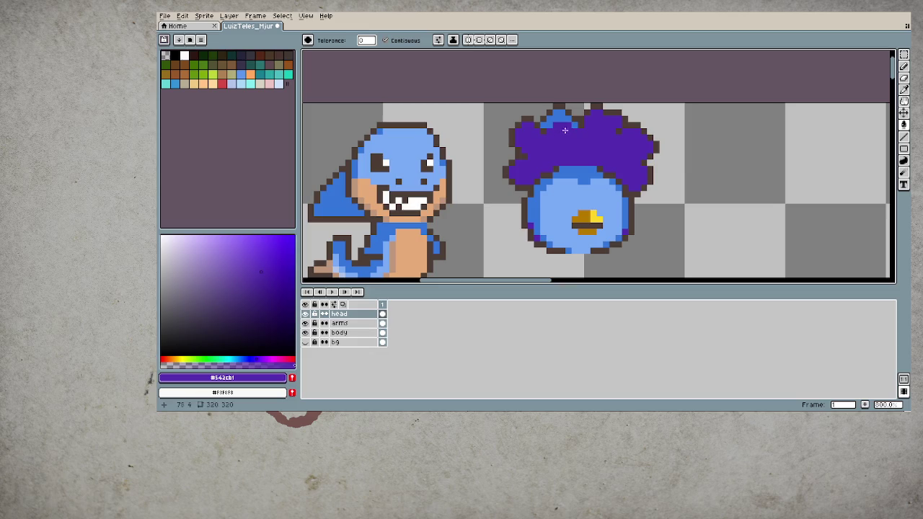
click(559, 119)
key(b)
- Paint blue #2375d1 strands and patches over the top of the purple hair
alt+click(573, 171)
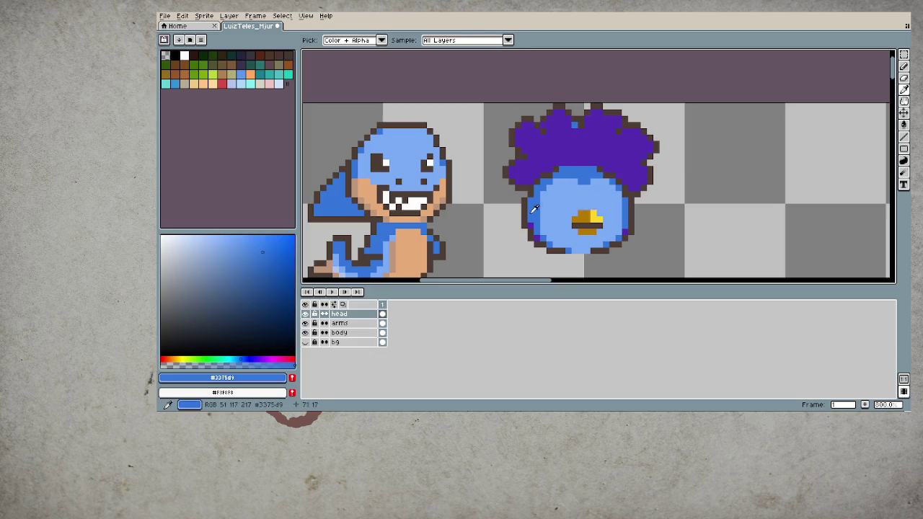
mouse_move(531, 150)
mouse_down()
mouse_move(530, 140)
mouse_move(541, 155)
mouse_move(525, 140)
mouse_move(532, 131)
mouse_move(560, 140)
mouse_move(560, 124)
mouse_move(575, 136)
mouse_move(552, 127)
mouse_up()
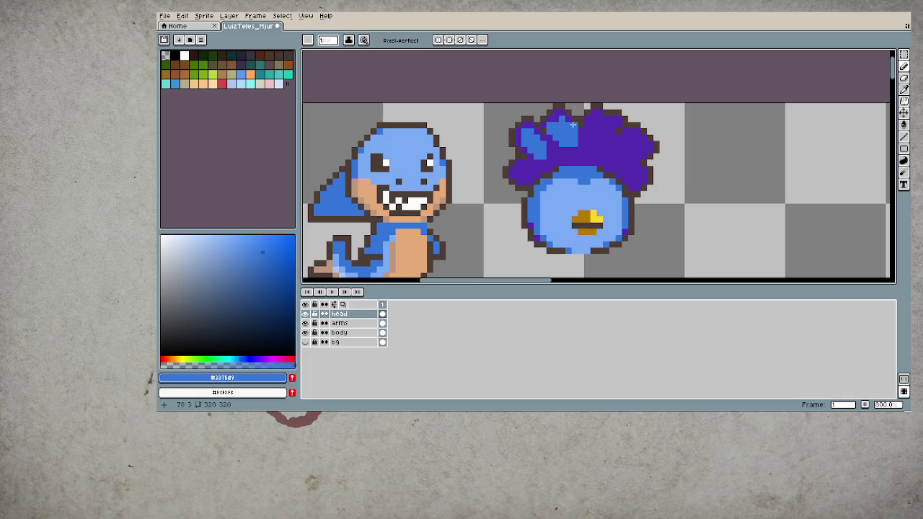
alt+click(587, 143)
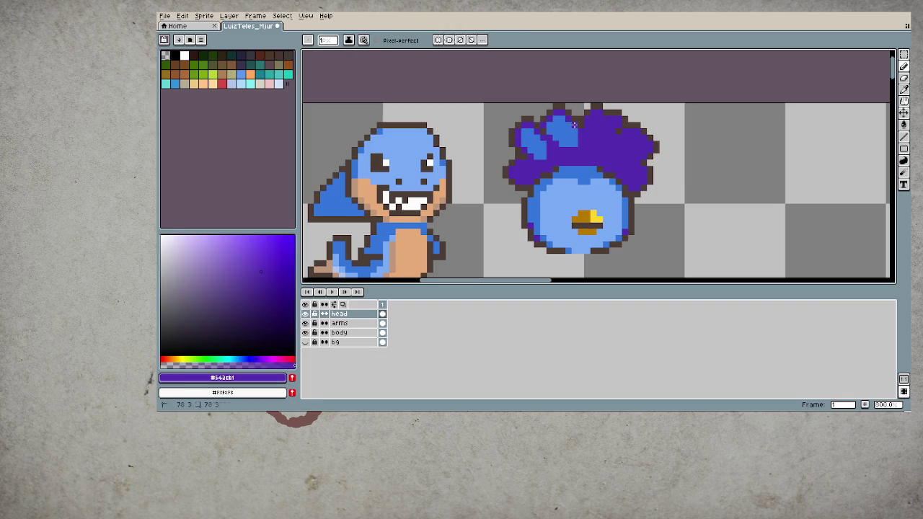
click(570, 143)
alt+click(576, 141)
click(589, 148)
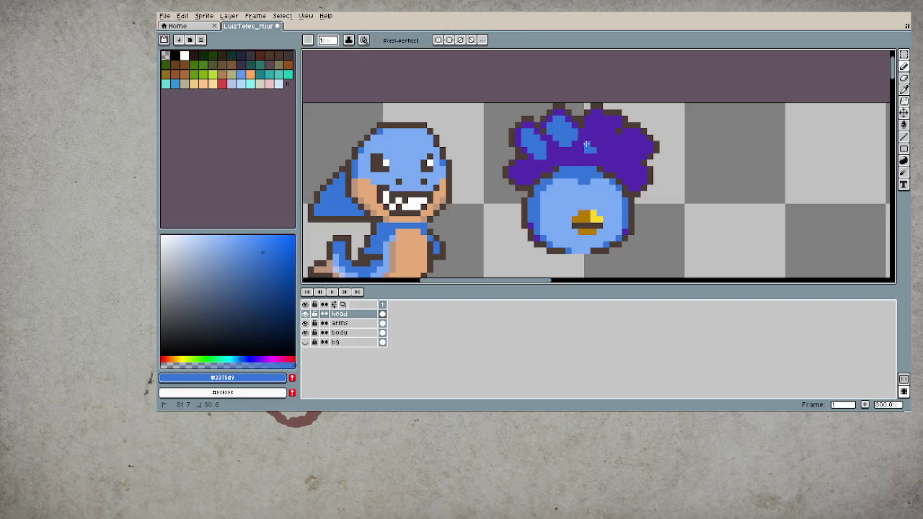
drag(586, 145, 605, 150)
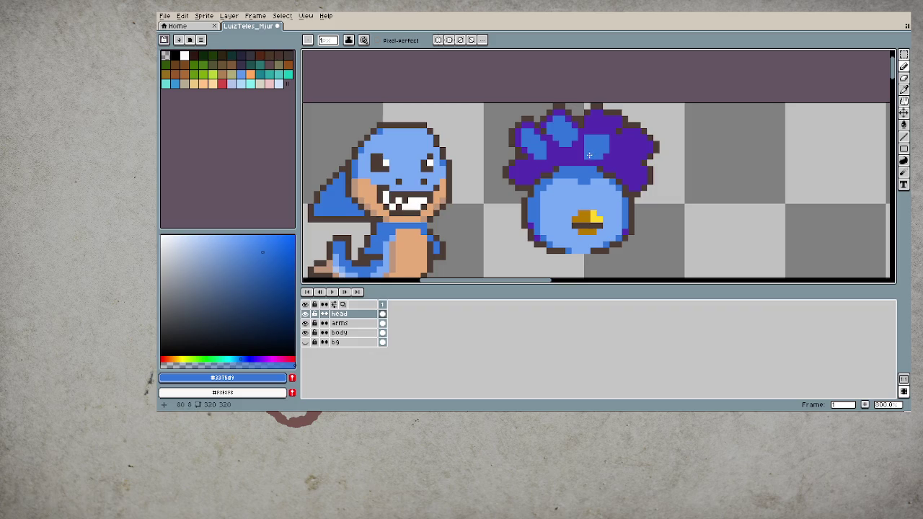
drag(594, 125, 609, 124)
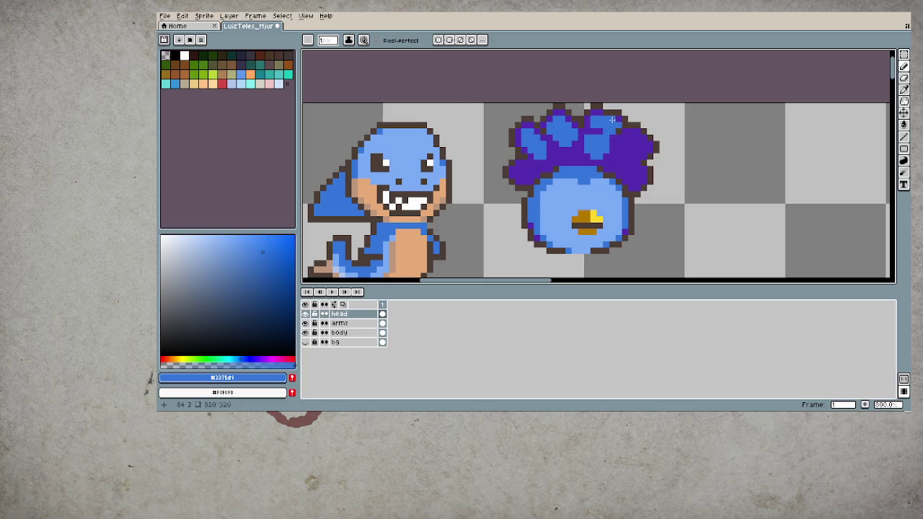
scroll(581, 211, down, 3)
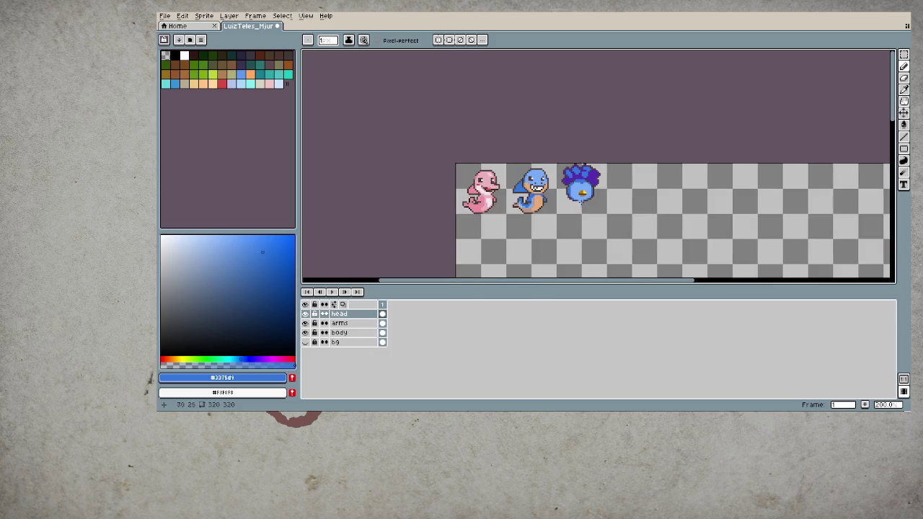
- Add a light-blue highlight up the left hair lobe, repainting part of it purple
scroll(569, 202, up, 4)
scroll(519, 171, up, 3)
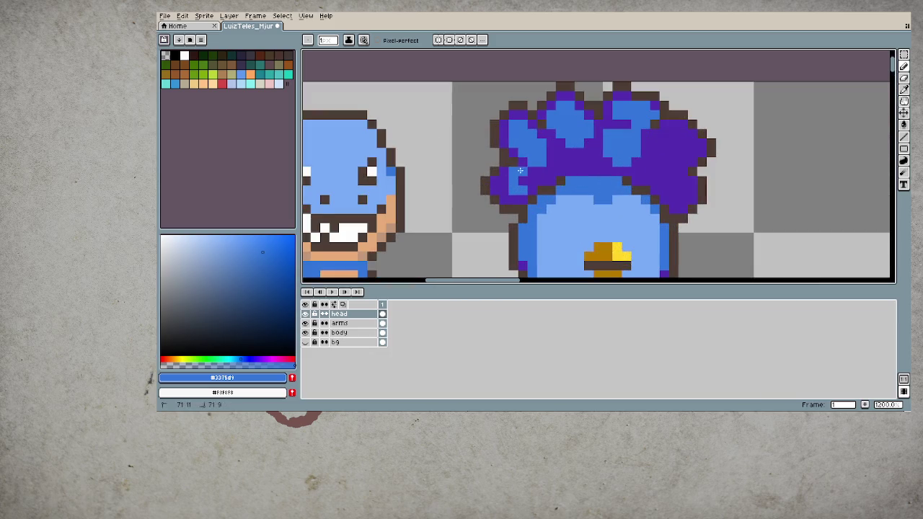
drag(519, 170, 506, 189)
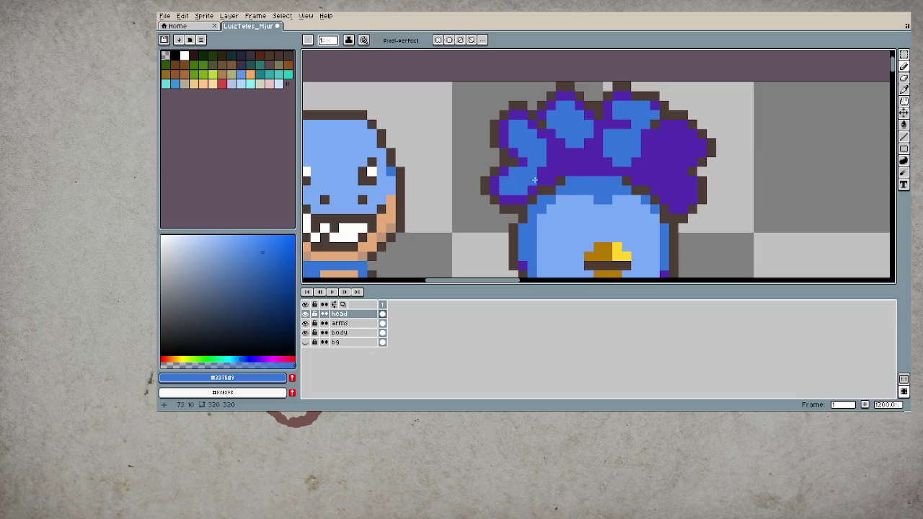
drag(535, 180, 582, 160)
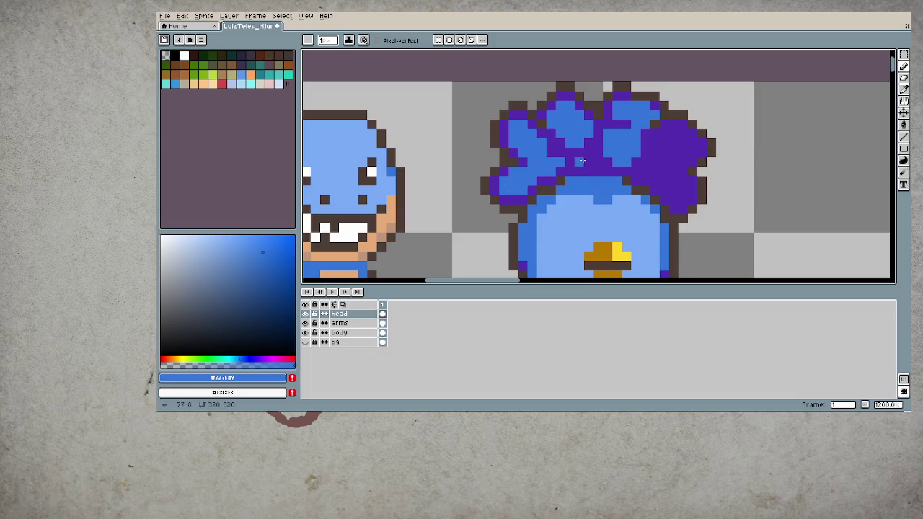
alt+click(527, 160)
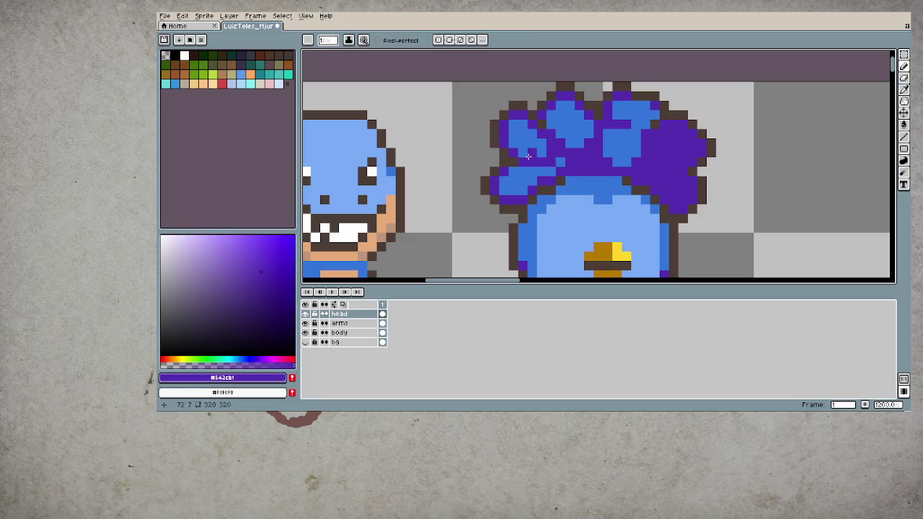
drag(538, 144, 533, 157)
alt+click(524, 144)
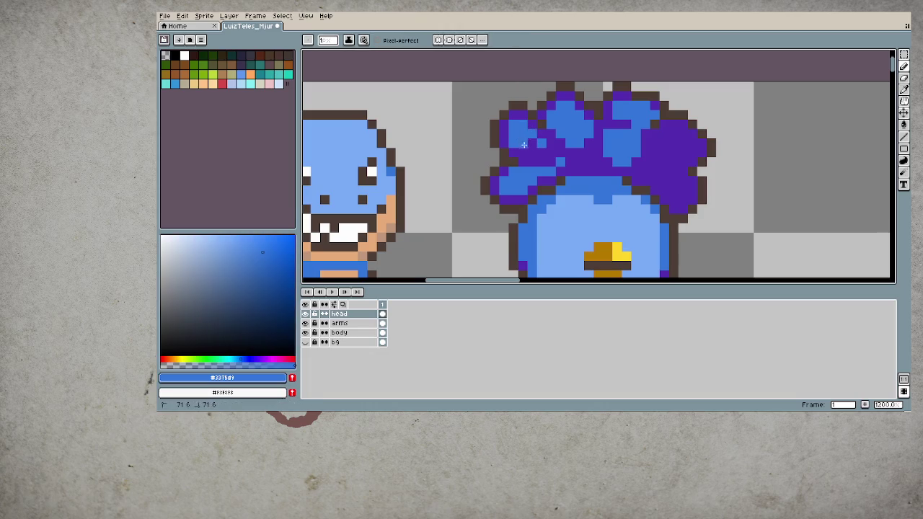
- Paint purple #542cb1 shading along the left edge of the hair
scroll(548, 144, down, 3)
scroll(605, 181, down, 3)
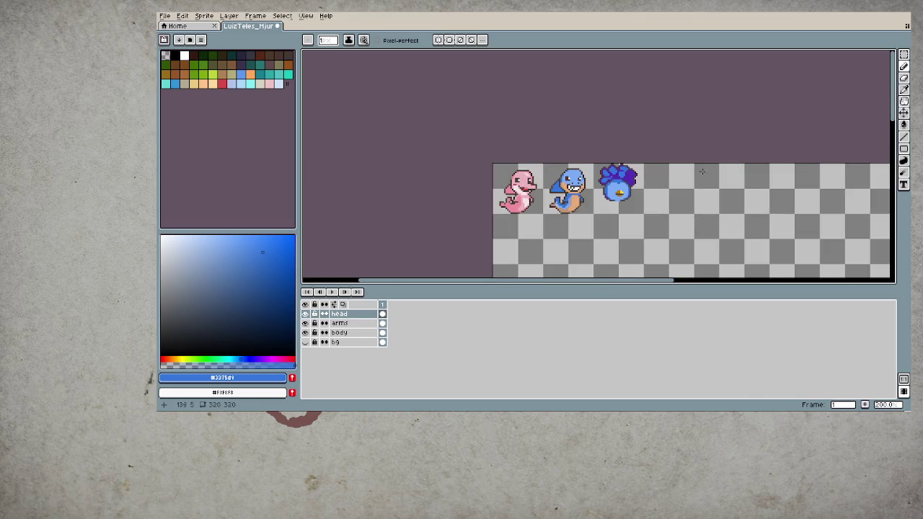
scroll(702, 171, up, 2)
scroll(613, 155, up, 1)
alt+click(591, 147)
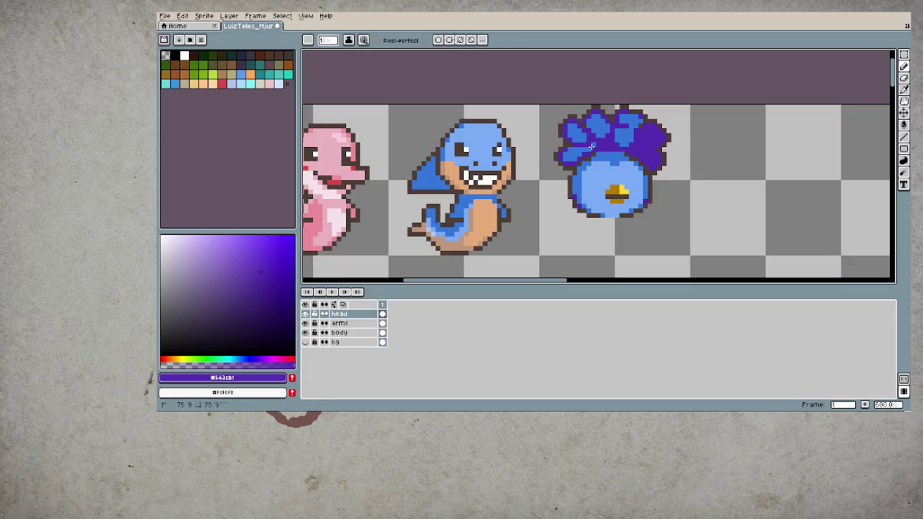
scroll(592, 155, down, 2)
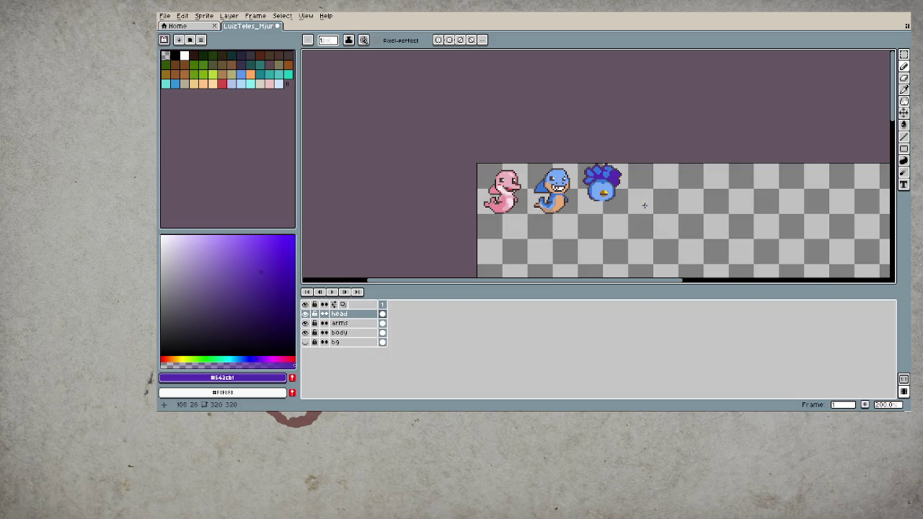
scroll(626, 189, up, 3)
scroll(626, 189, up, 1)
key(i)
click(564, 126)
key(b)
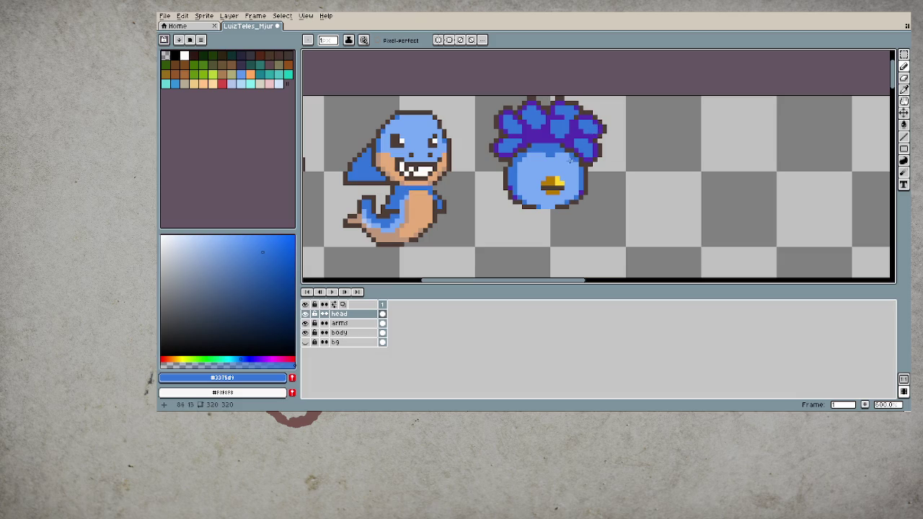
alt+click(518, 142)
mouse_move(518, 141)
mouse_down()
mouse_move(500, 147)
mouse_move(507, 119)
mouse_up()
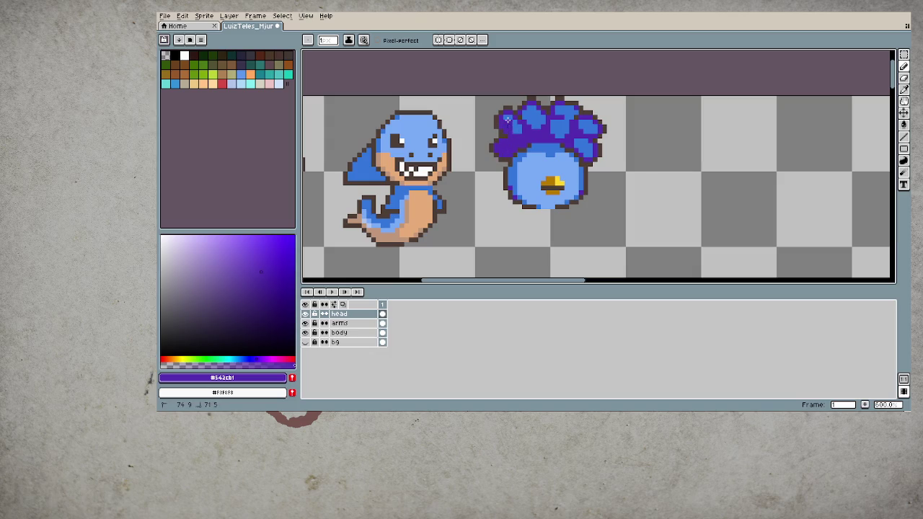
- Eyedrop and compare the blue highlight and purple hair colours across the tufts
alt+click(521, 138)
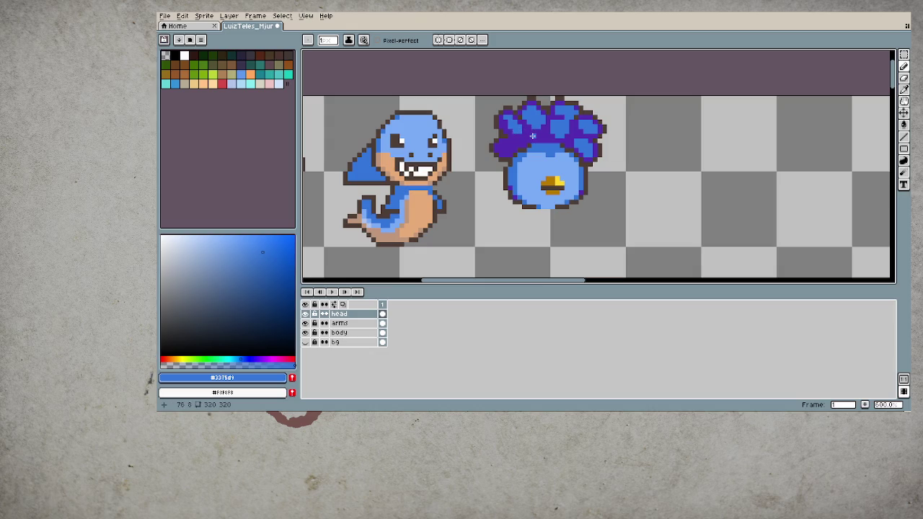
alt+click(533, 133)
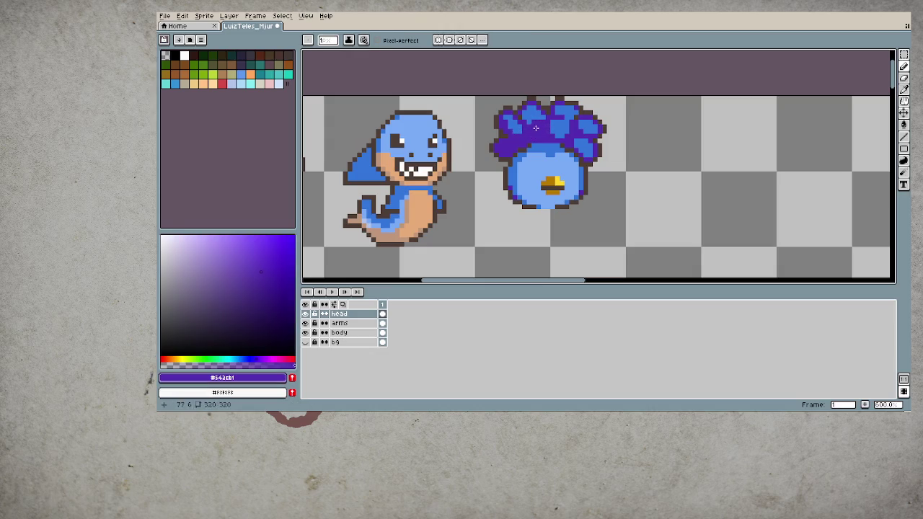
alt+click(550, 125)
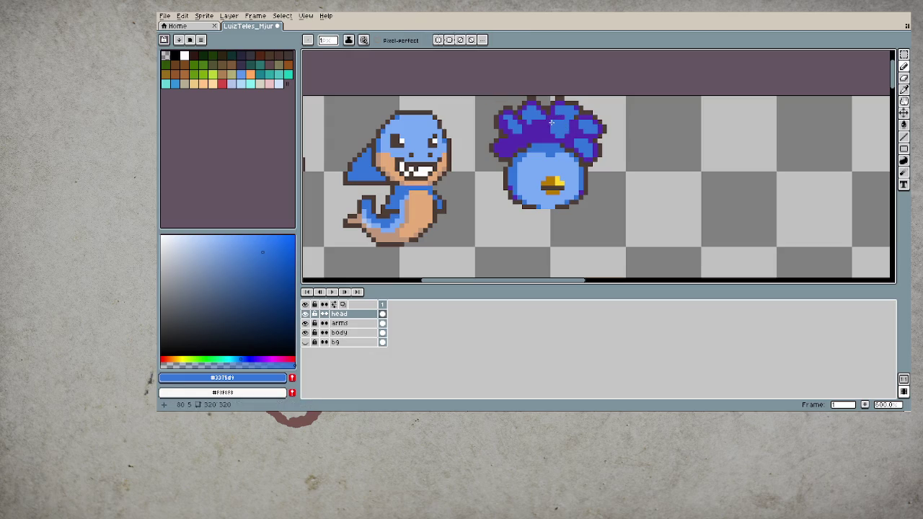
alt+click(552, 125)
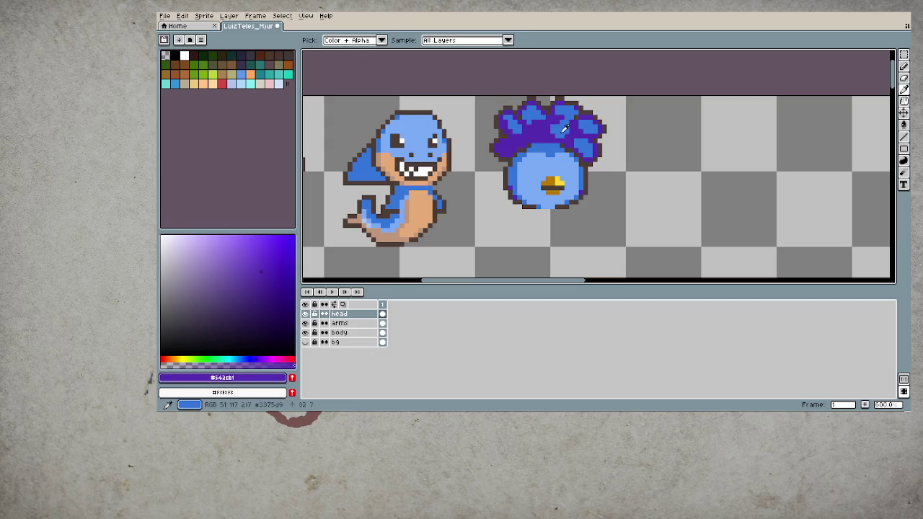
alt+click(585, 132)
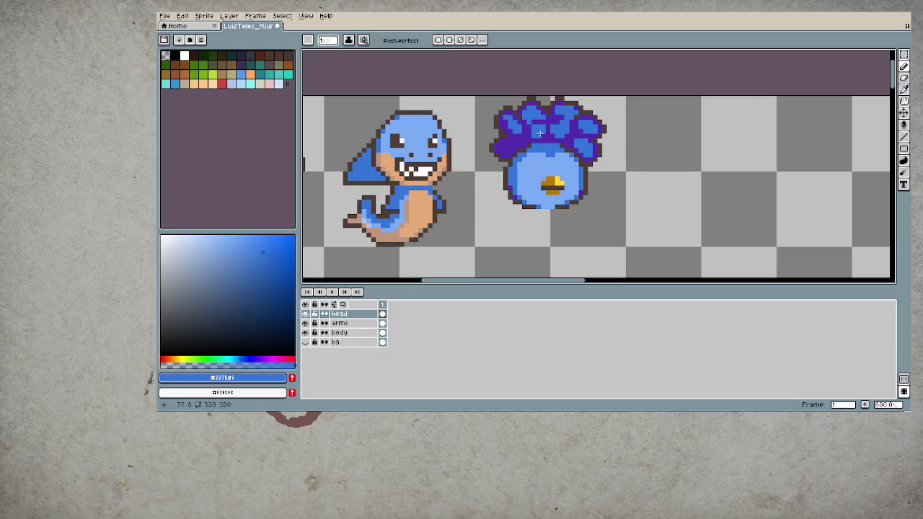
scroll(594, 192, down, 2)
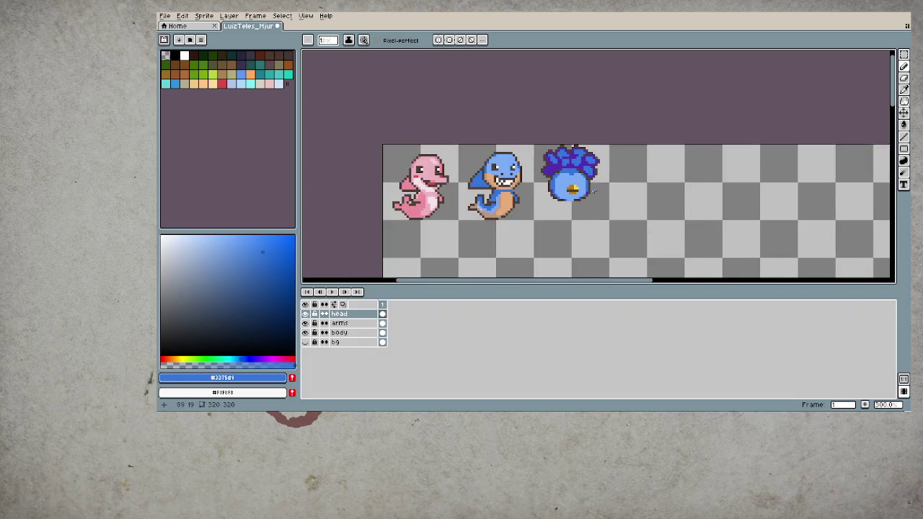
scroll(594, 192, down, 1)
scroll(584, 173, up, 2)
scroll(578, 162, up, 1)
alt+click(578, 162)
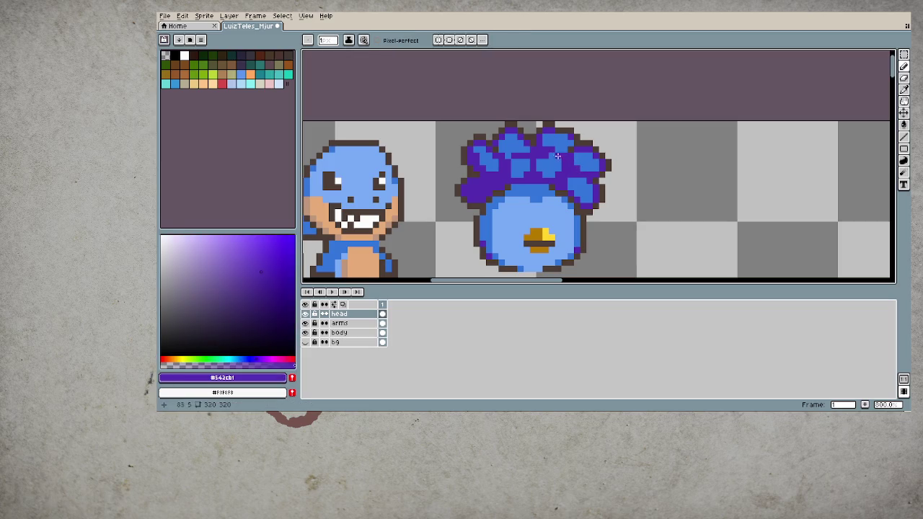
alt+click(558, 155)
- Shade the left edge of the bird's body purple, then pick the body's blue
scroll(594, 213, down, 3)
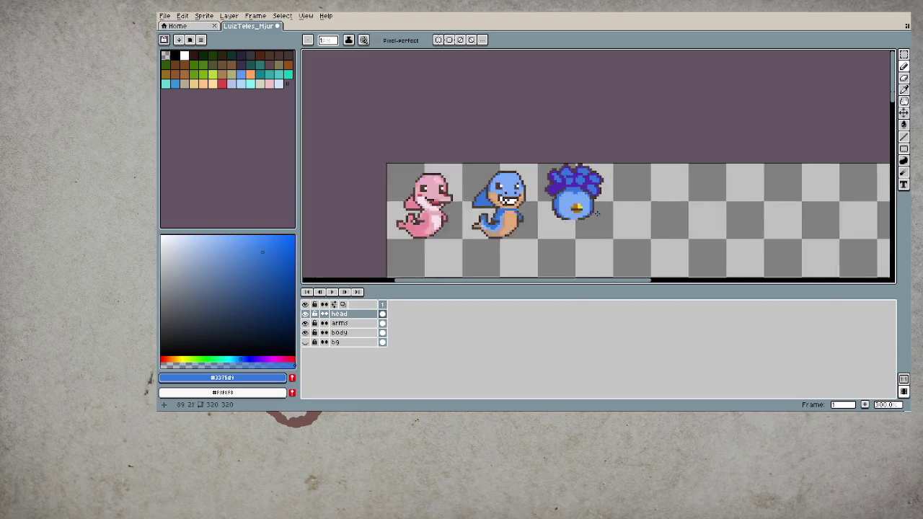
scroll(597, 213, down, 2)
scroll(598, 202, down, 1)
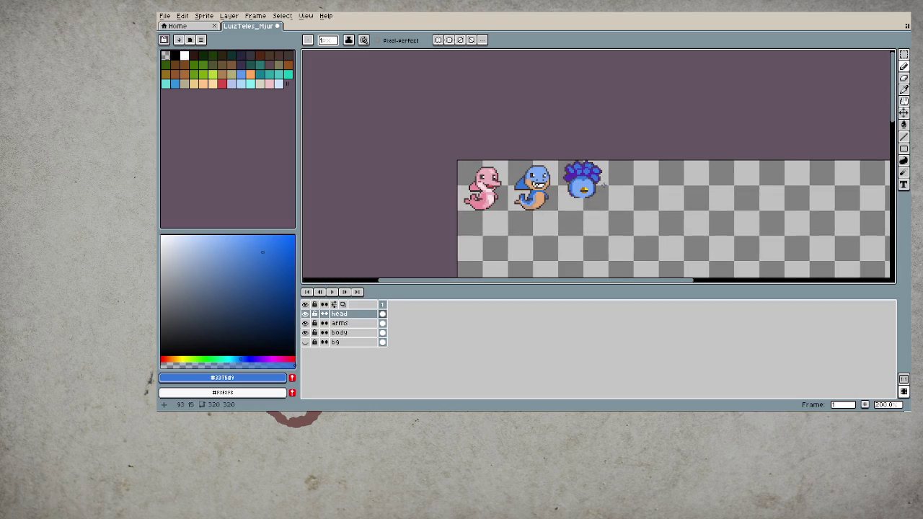
scroll(603, 196, up, 2)
scroll(602, 197, up, 2)
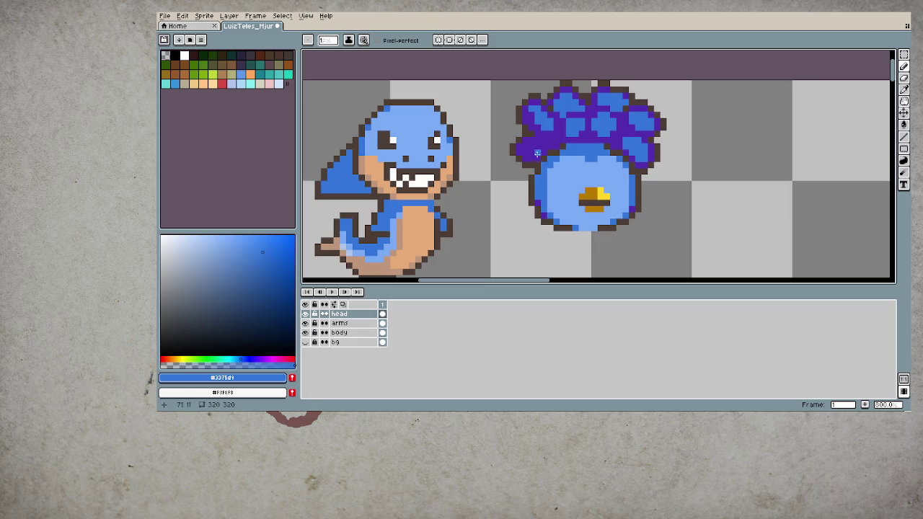
alt+click(538, 154)
drag(536, 187, 553, 158)
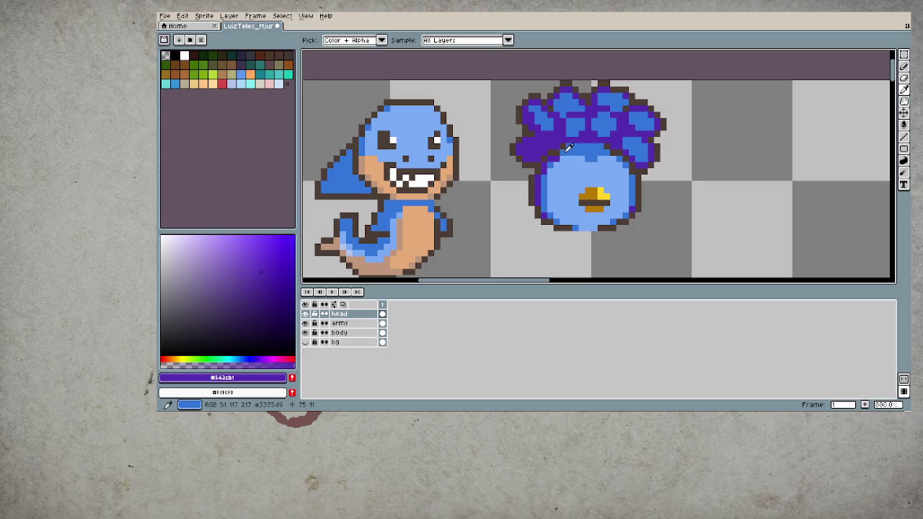
alt+click(555, 162)
scroll(559, 229, down, 4)
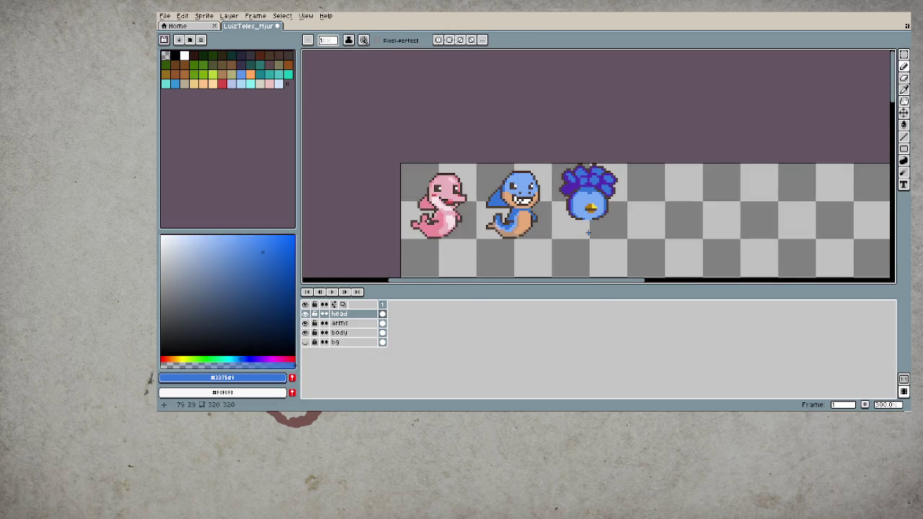
scroll(593, 204, down, 1)
scroll(613, 212, up, 1)
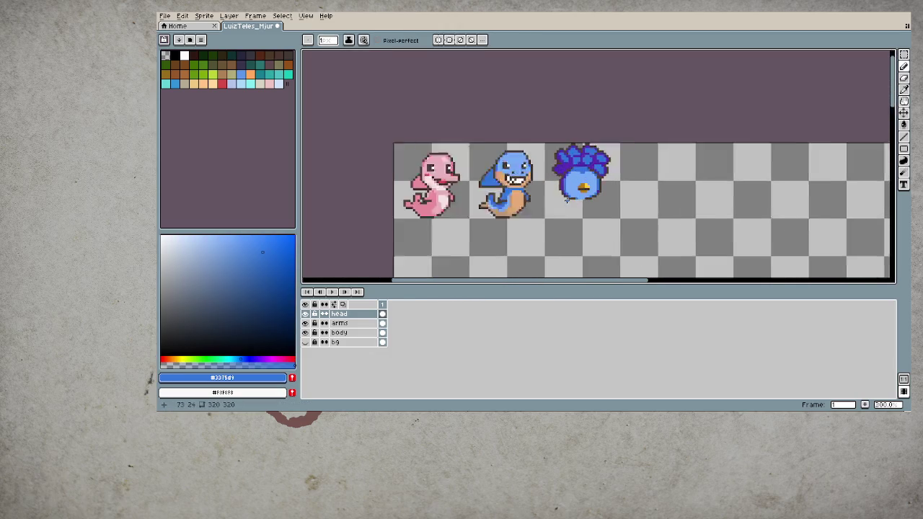
scroll(637, 220, up, 1)
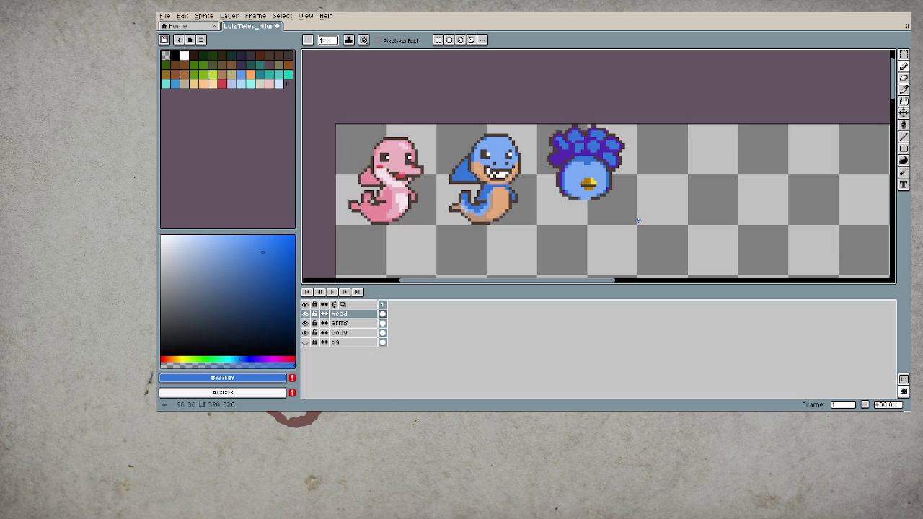
scroll(636, 222, down, 1)
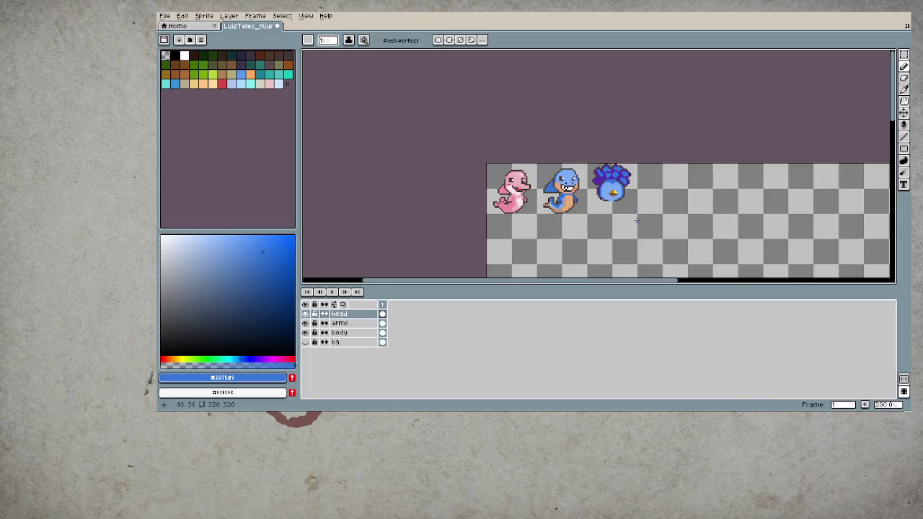
scroll(611, 182, up, 1)
scroll(608, 162, up, 1)
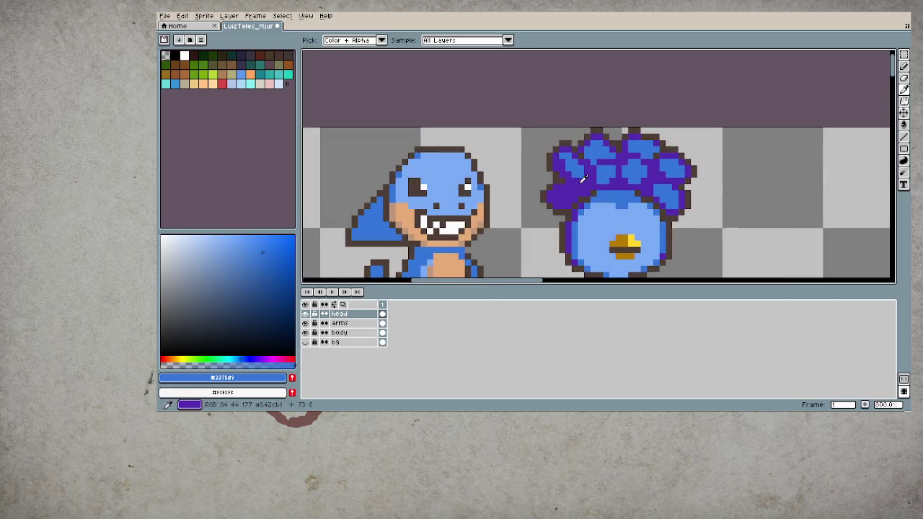
- Bucket-fill the blue patches on the hair's left with dark purple
alt+click(571, 165)
key(g)
click(563, 155)
click(571, 173)
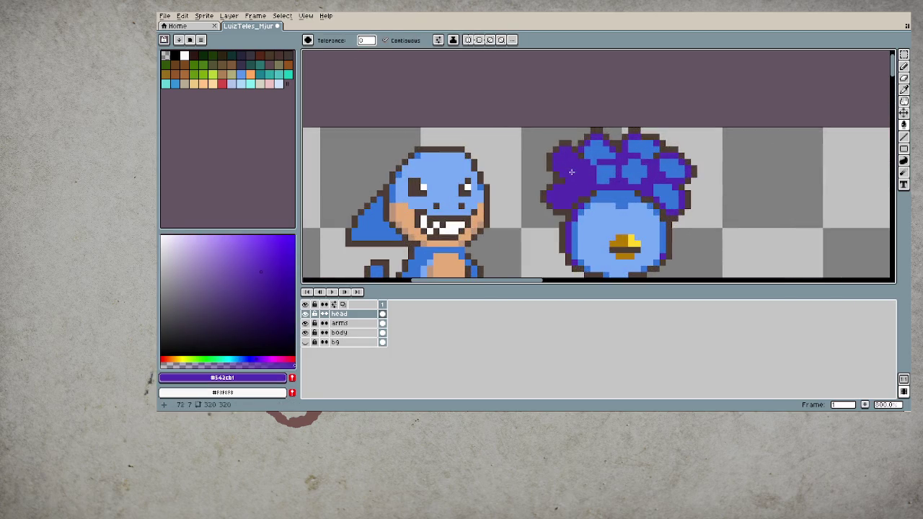
scroll(612, 240, down, 3)
scroll(610, 188, up, 2)
scroll(607, 144, up, 2)
- Pick the dark brown outline colour and pencil the blob's left eye
key(b)
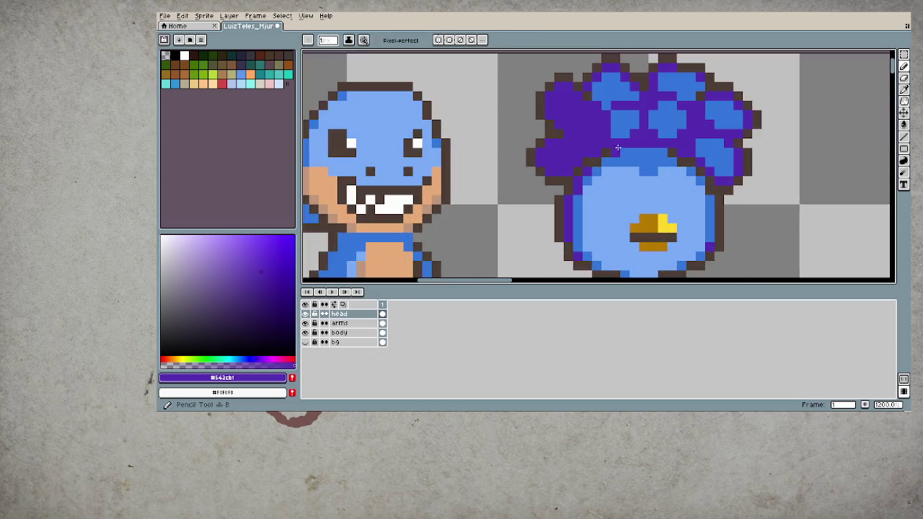
alt+click(607, 125)
scroll(609, 137, down, 5)
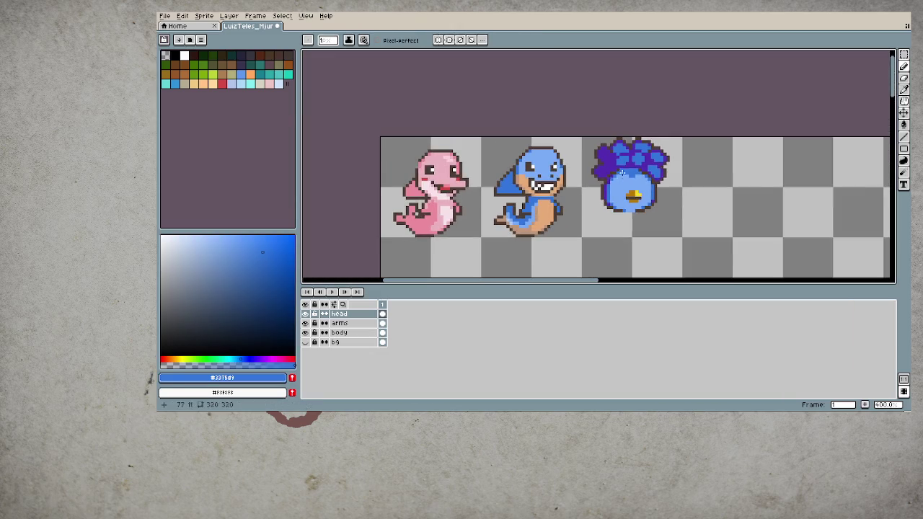
scroll(615, 151, up, 4)
scroll(615, 151, up, 2)
alt+click(625, 159)
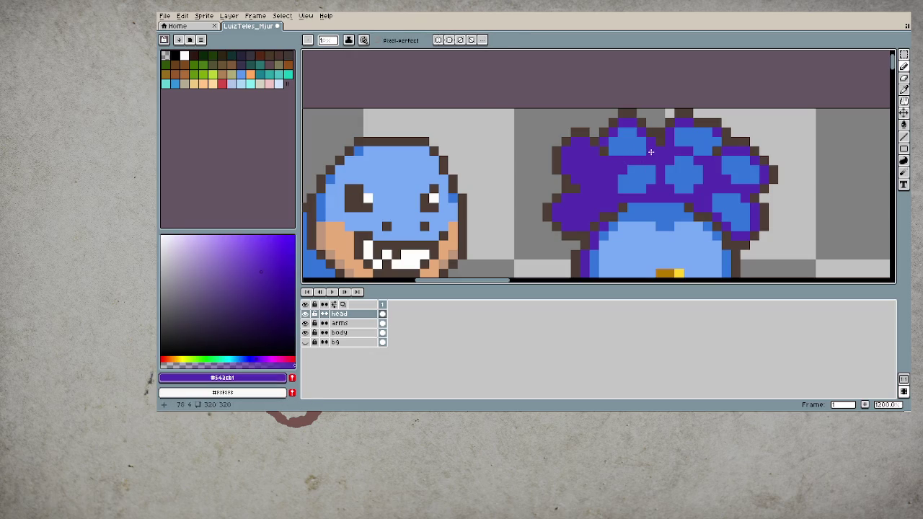
scroll(637, 187, down, 4)
scroll(649, 180, down, 1)
scroll(653, 178, up, 1)
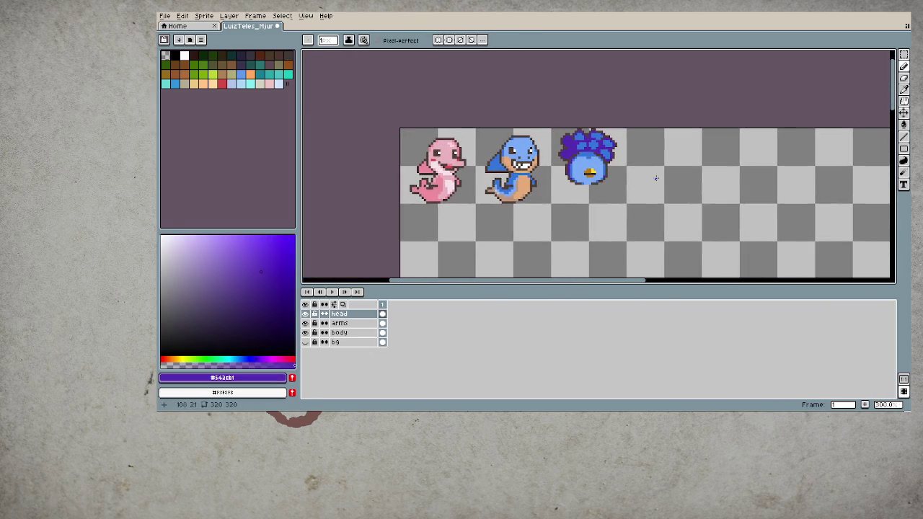
scroll(656, 178, down, 1)
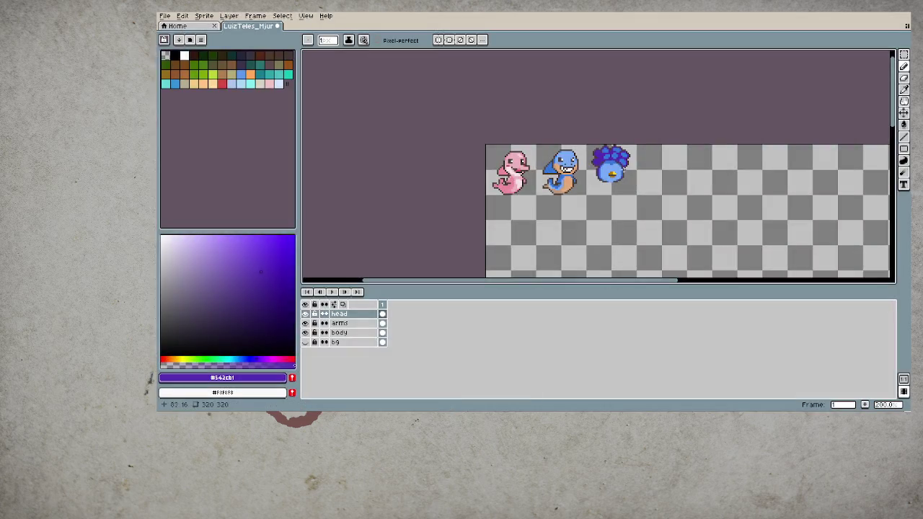
scroll(429, 84, up, 2)
scroll(430, 84, up, 2)
alt+click(435, 84)
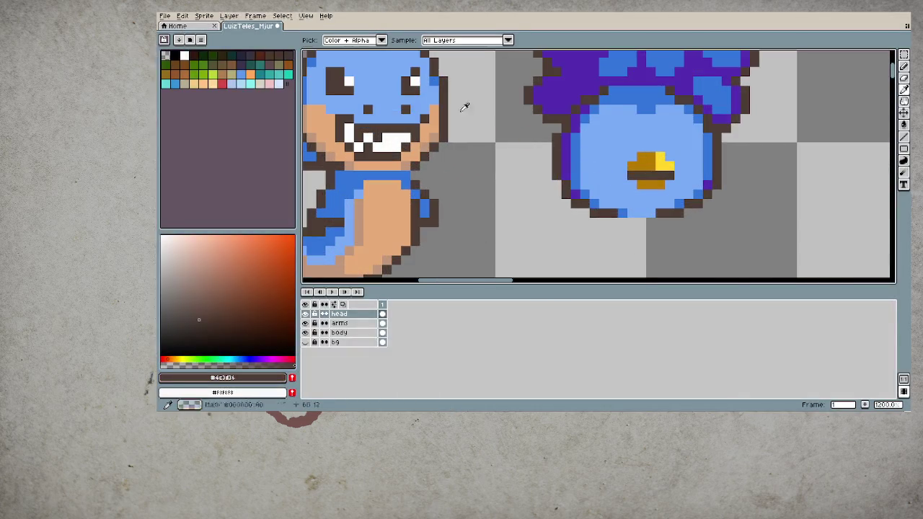
mouse_move(604, 138)
mouse_down()
mouse_move(609, 130)
mouse_move(622, 144)
mouse_up()
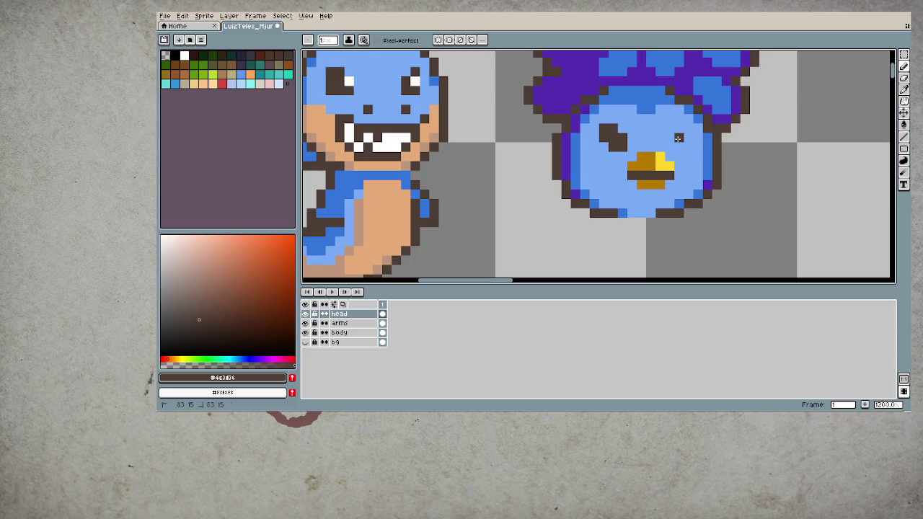
- Pencil the blob's right eye in dark brown
drag(679, 129, 689, 139)
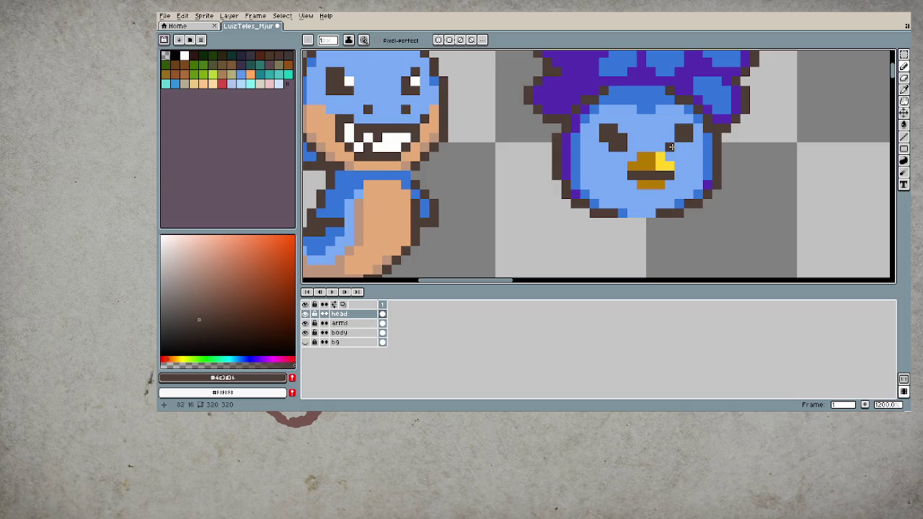
scroll(678, 167, down, 3)
scroll(682, 195, down, 1)
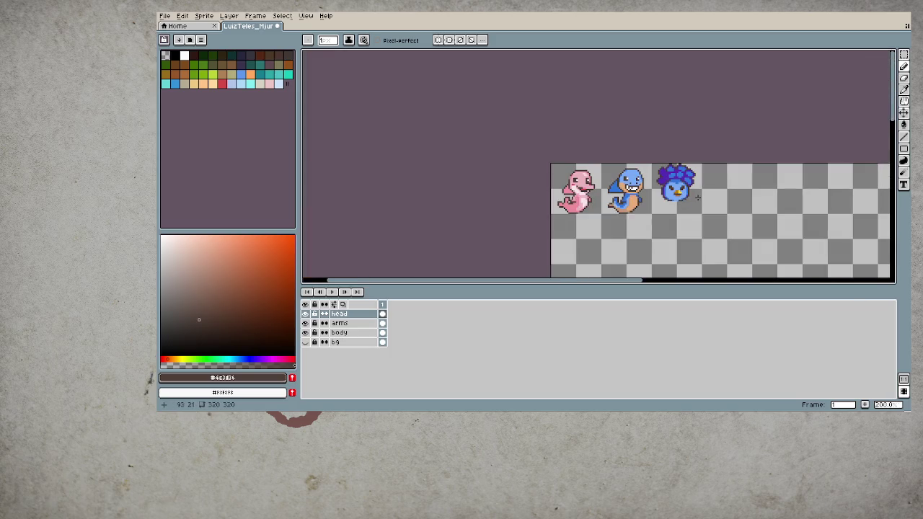
scroll(677, 187, up, 3)
scroll(620, 173, up, 5)
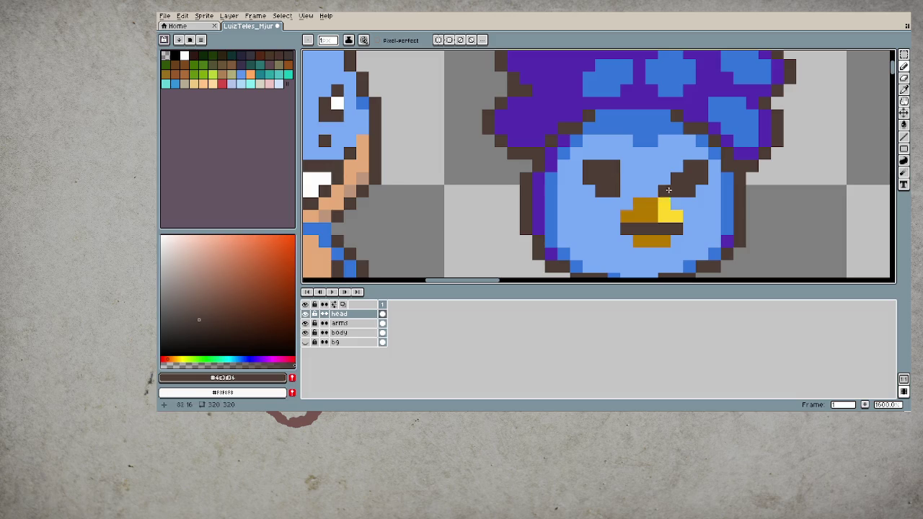
scroll(616, 167, down, 2)
scroll(748, 218, down, 3)
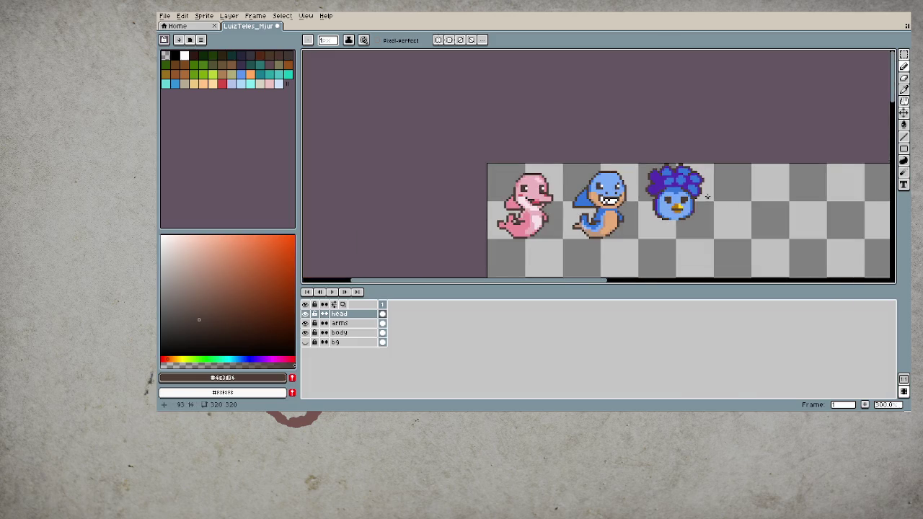
scroll(716, 198, up, 3)
- Eyedrop white from the shark's eye for the eye highlights
key(i)
click(467, 170)
key(b)
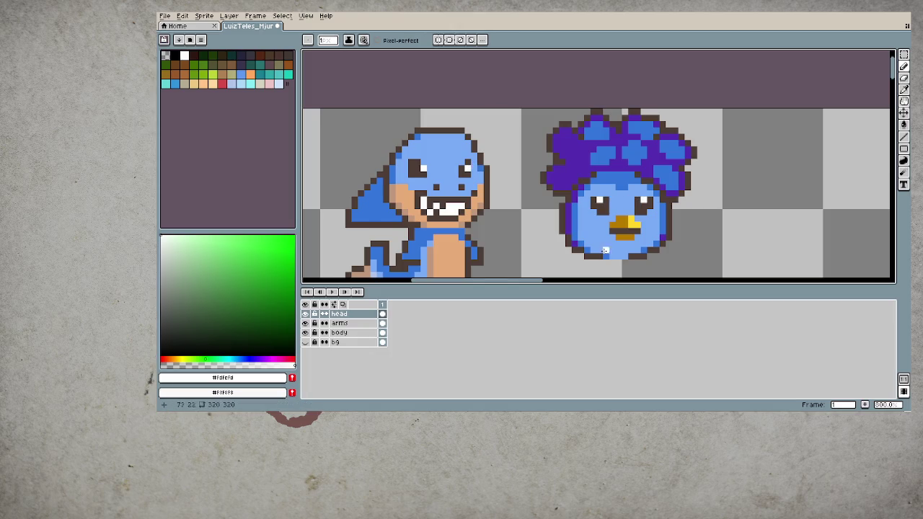
scroll(598, 220, down, 3)
scroll(588, 240, down, 1)
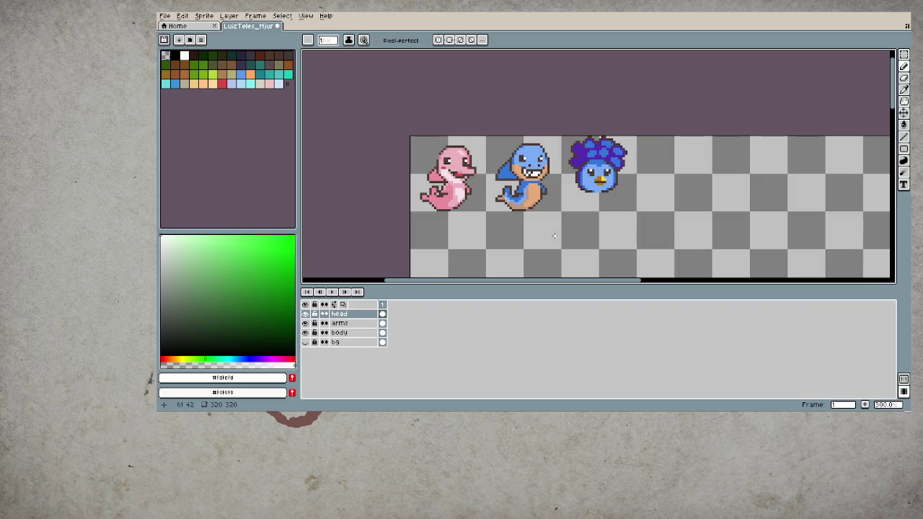
scroll(555, 235, up, 2)
scroll(576, 216, up, 2)
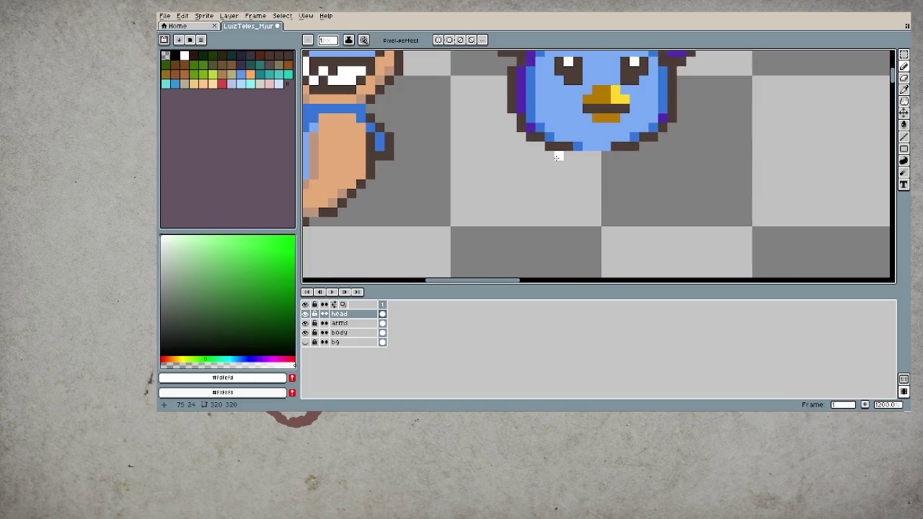
- On the body layer, outline a dark purple belly shape below the bird's head
key(alt+Down)
key(alt+Down)
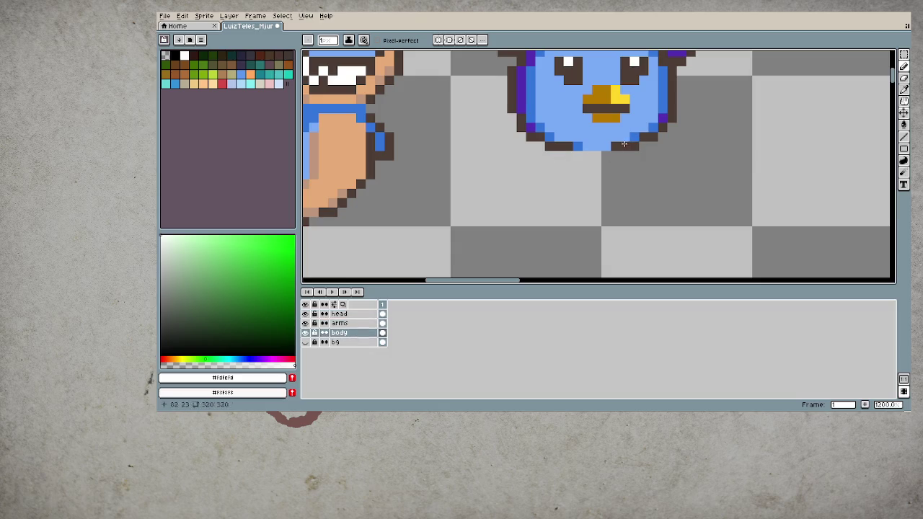
alt+click(519, 94)
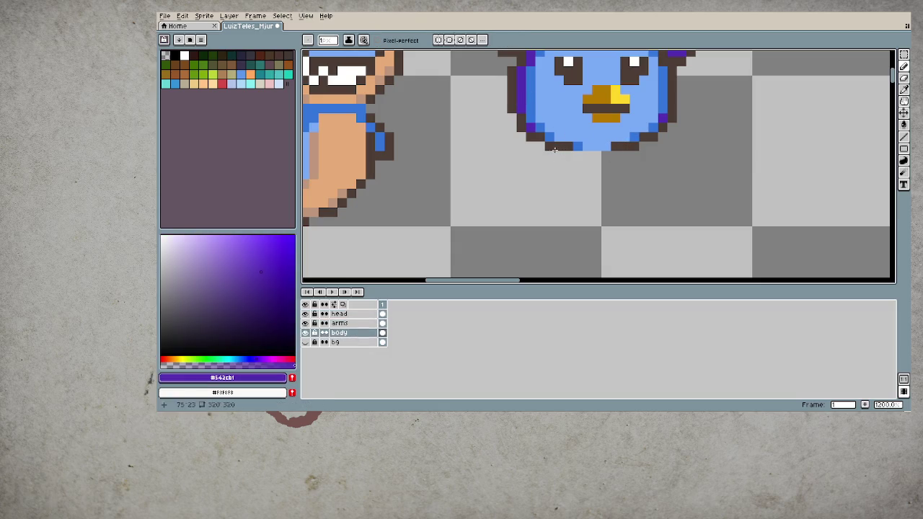
mouse_move(531, 155)
mouse_down()
mouse_move(647, 163)
mouse_move(545, 155)
mouse_move(642, 155)
mouse_up()
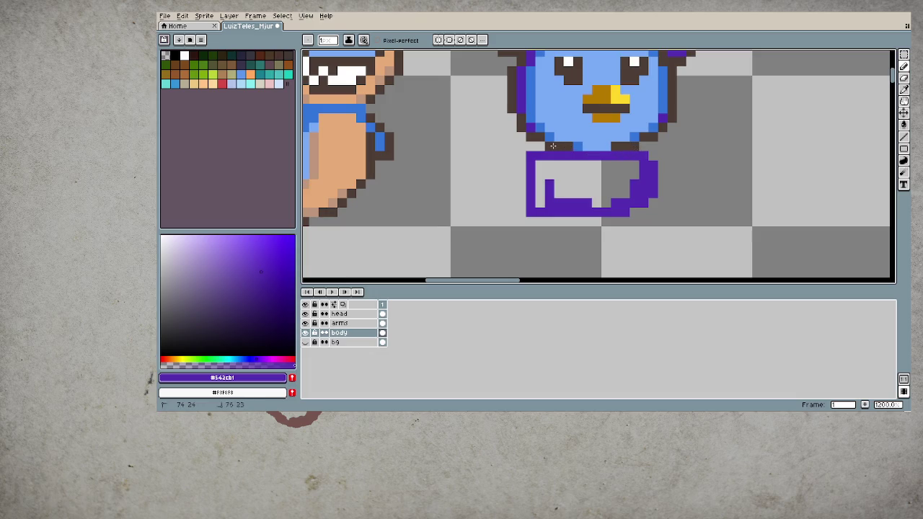
click(559, 173)
key(g)
- Erase the belly's lower-left column and top corner pixels, then redraw the top corners purple
key(e)
mouse_move(532, 213)
mouse_down()
mouse_move(532, 154)
mouse_move(541, 155)
mouse_up()
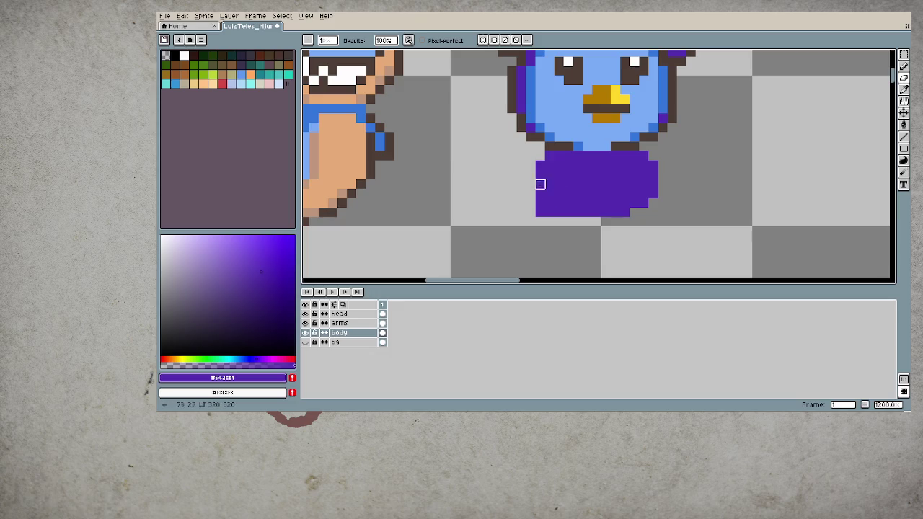
click(644, 156)
key(b)
click(540, 155)
click(643, 155)
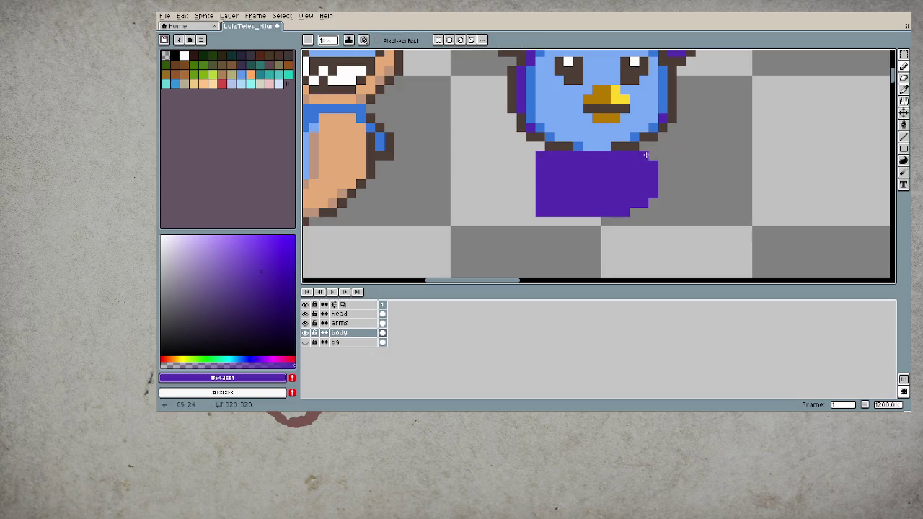
- Add a purple column down the left edge, erase the bottom-left pixel, and round the bottom-right corner
drag(531, 163, 531, 205)
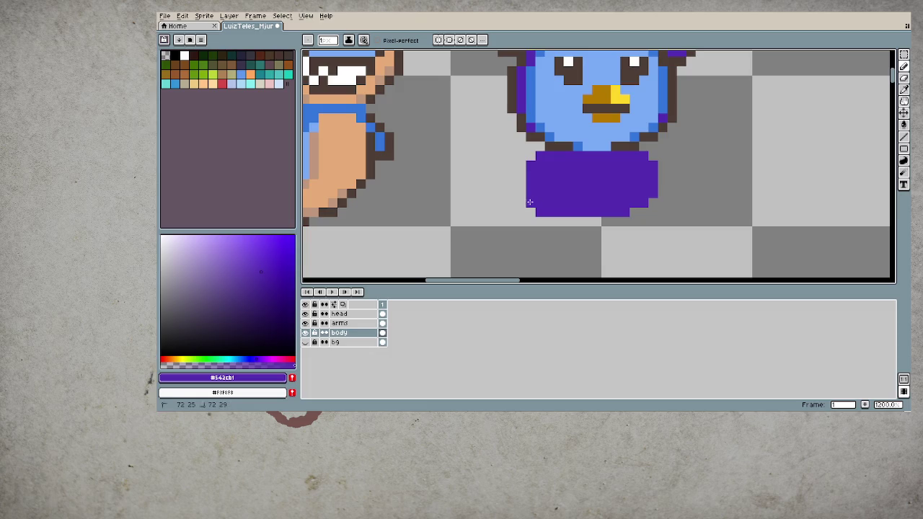
key(e)
click(541, 212)
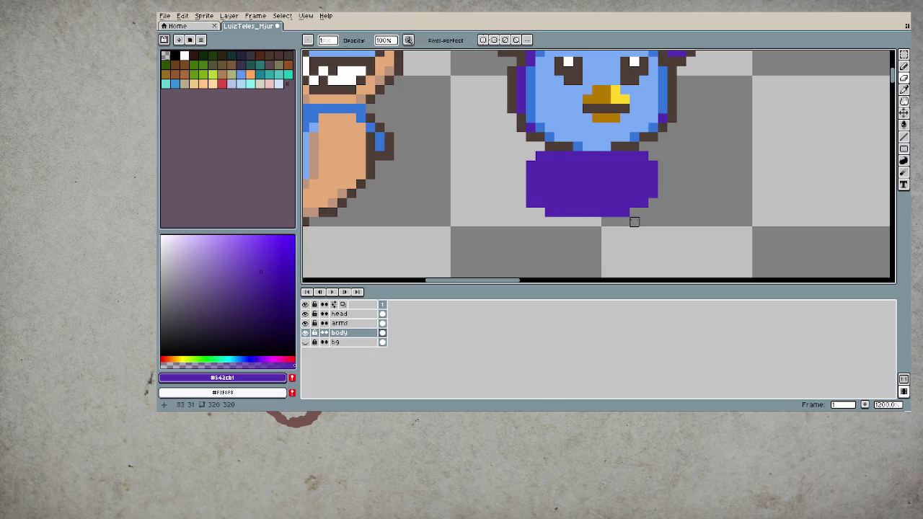
key(b)
click(633, 212)
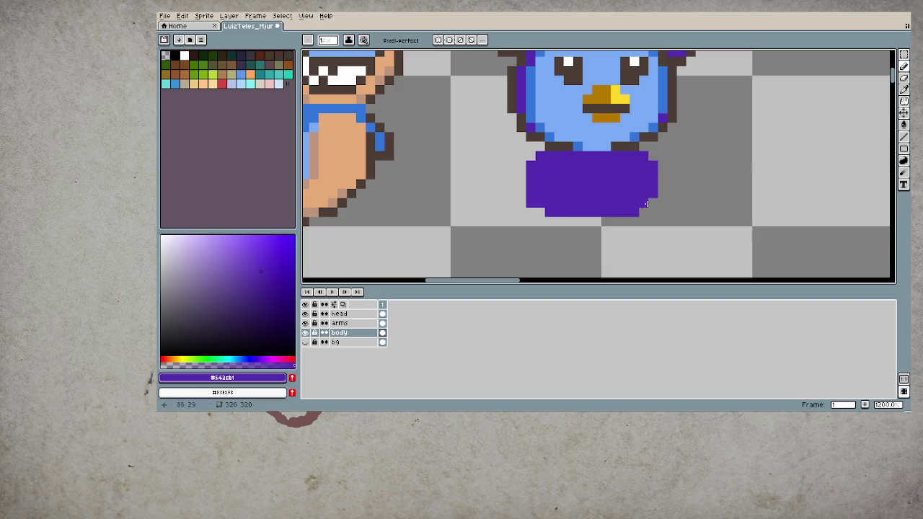
click(653, 203)
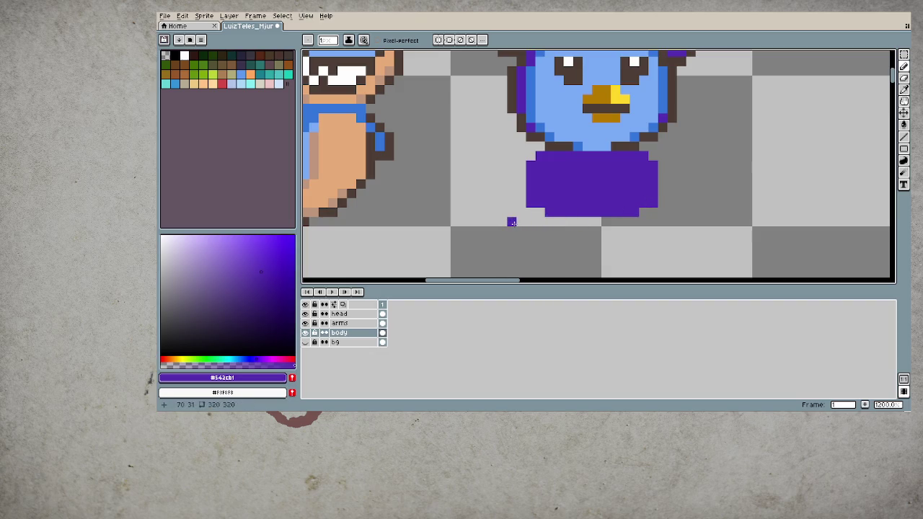
scroll(533, 228, down, 4)
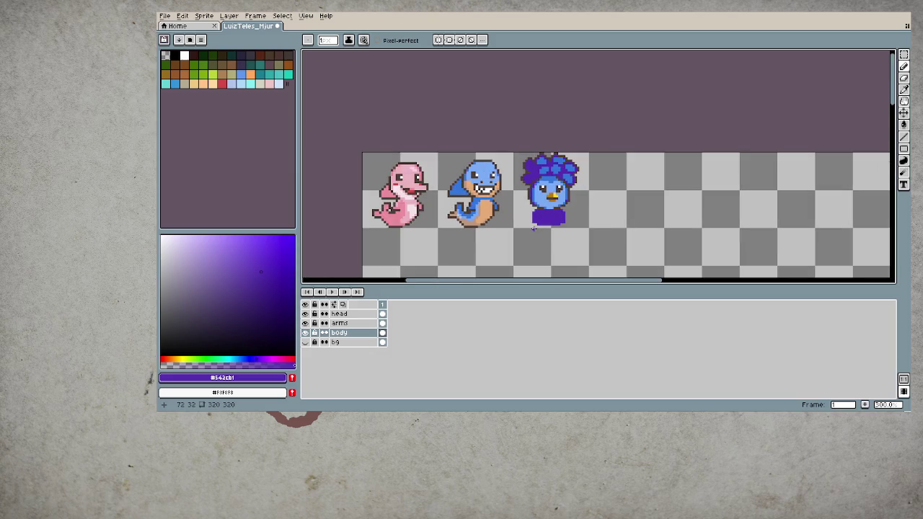
scroll(539, 234, up, 2)
scroll(539, 216, up, 2)
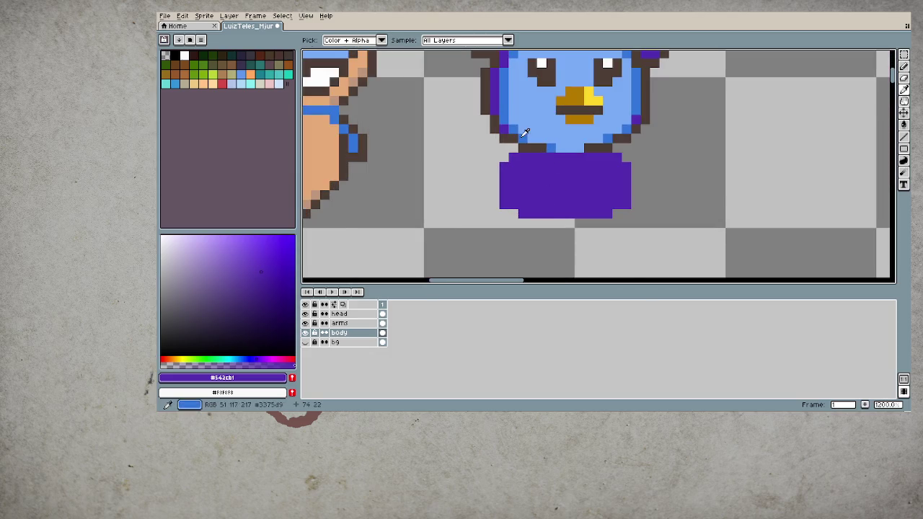
- Sample the bird's blue and draw an L-shaped blue divider across the purple body
alt+click(526, 131)
mouse_move(541, 165)
mouse_down()
mouse_move(563, 205)
mouse_move(543, 155)
mouse_up()
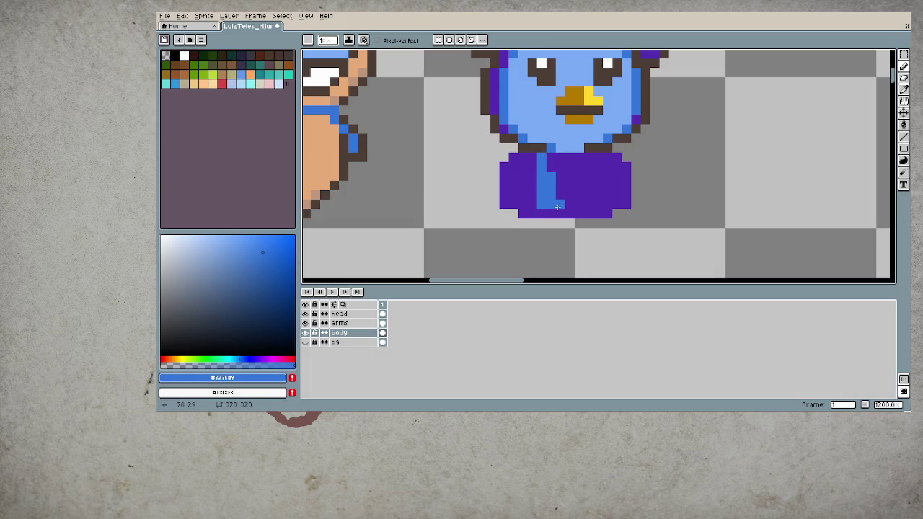
key(g)
click(572, 203)
key(ctrl+z)
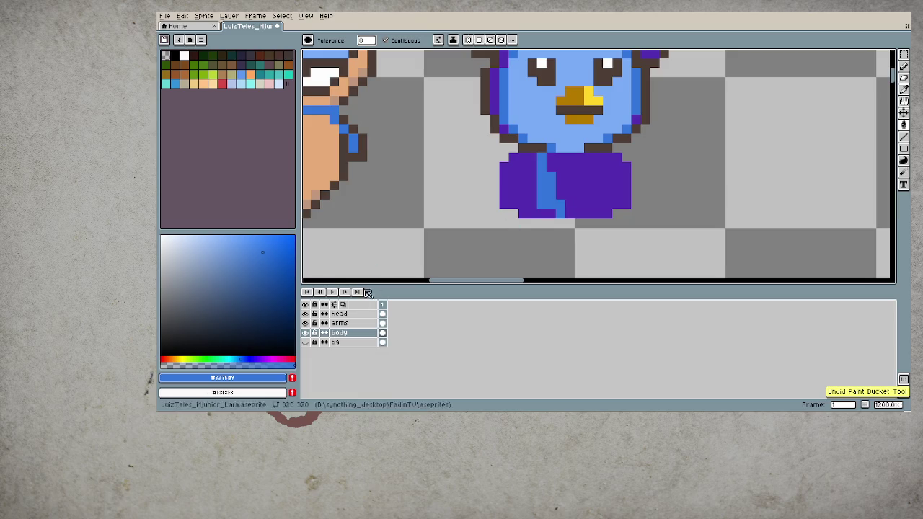
- With head and arms layers hidden, fill the body's right part blue, then unhide them
drag(304, 314, 304, 323)
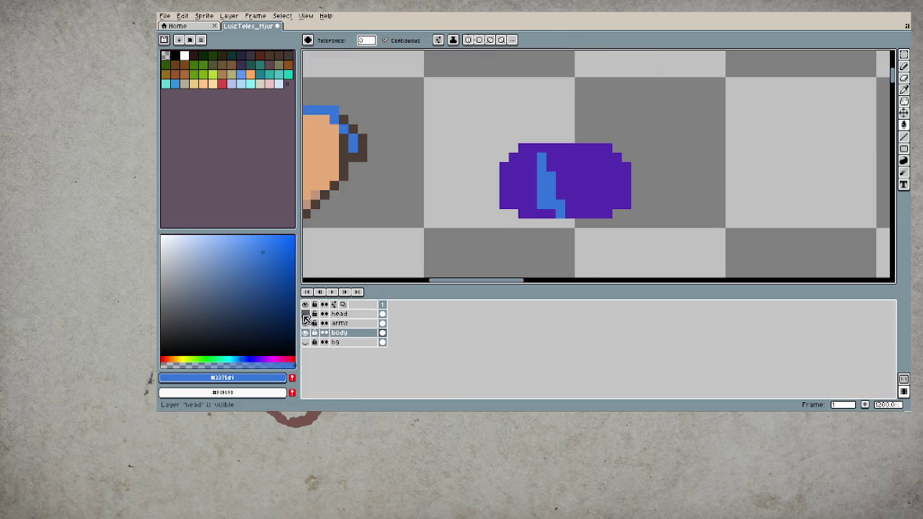
click(552, 149)
key(ctrl+z)
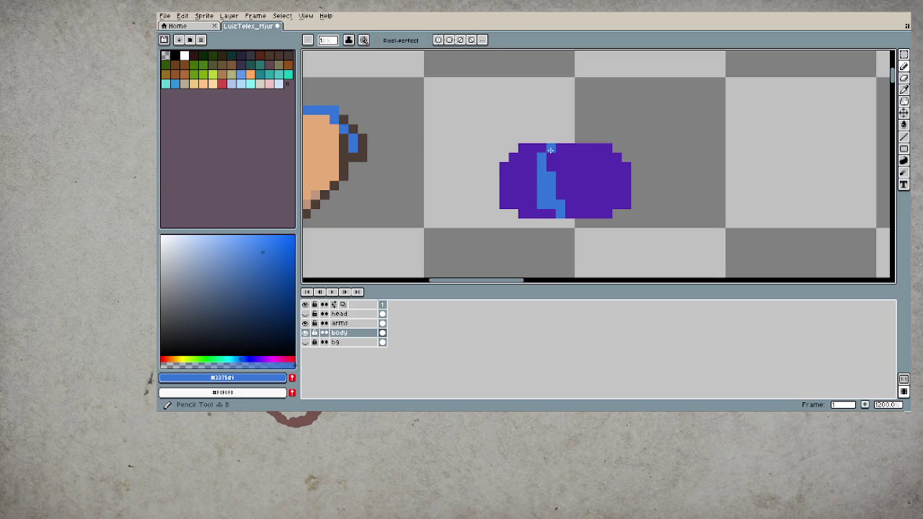
click(578, 200)
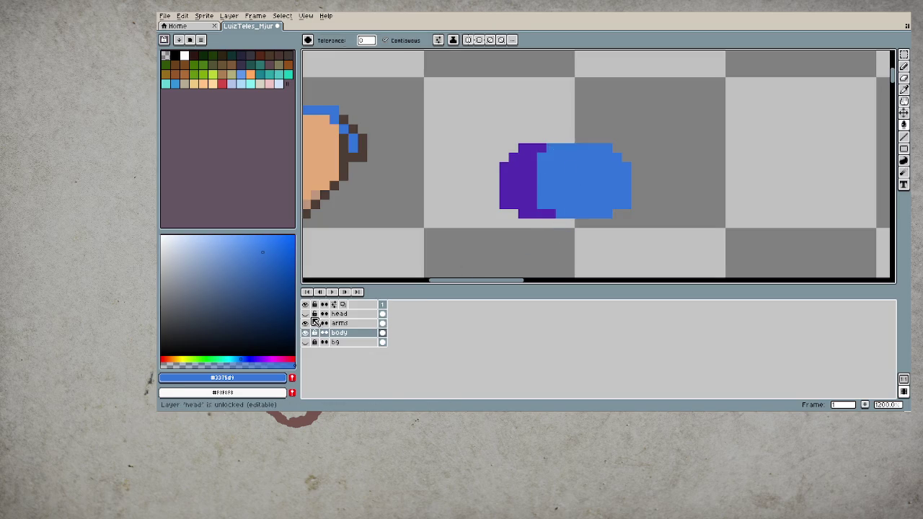
drag(305, 323, 305, 314)
- Turn a leftover purple pixel at the bottom of the body blue
key(i)
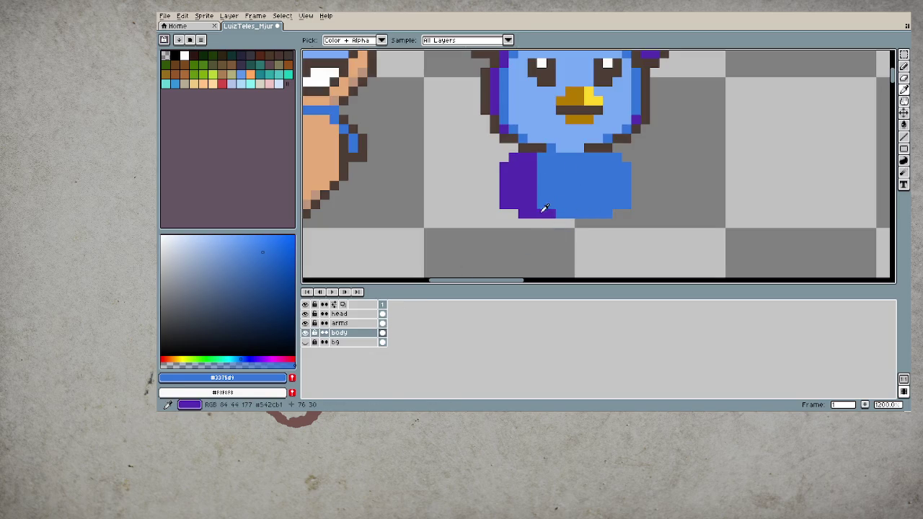
click(550, 212)
key(b)
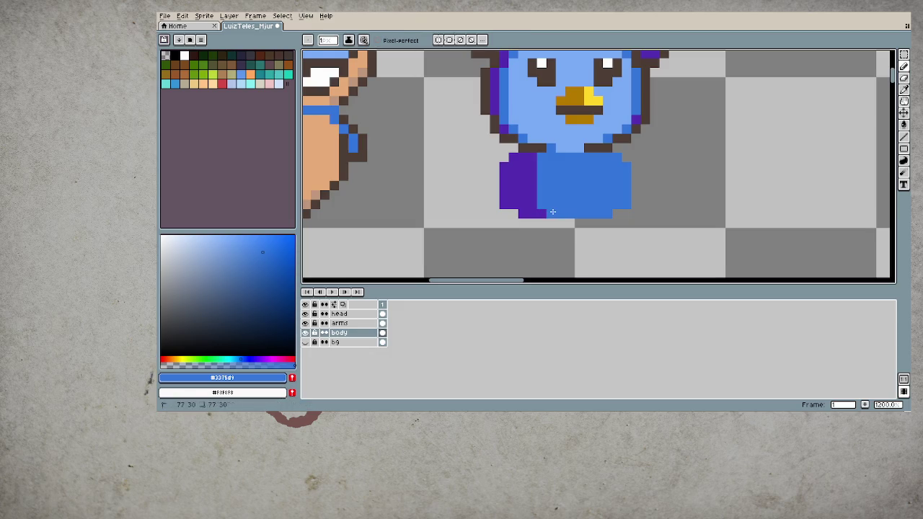
scroll(626, 252, down, 3)
scroll(626, 252, down, 2)
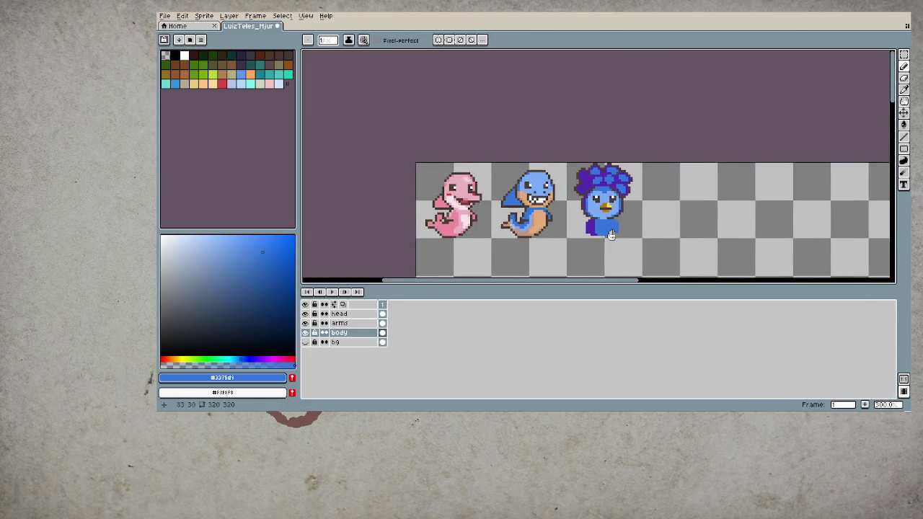
scroll(538, 184, up, 2)
scroll(592, 215, up, 3)
- Pick the hair's purple as the drawing colour again
alt+click(588, 202)
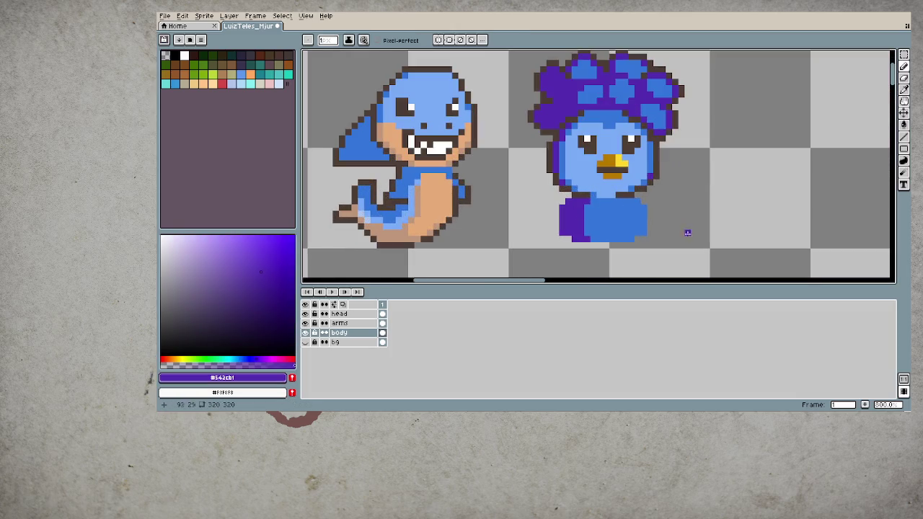
scroll(620, 239, down, 1)
scroll(621, 236, down, 3)
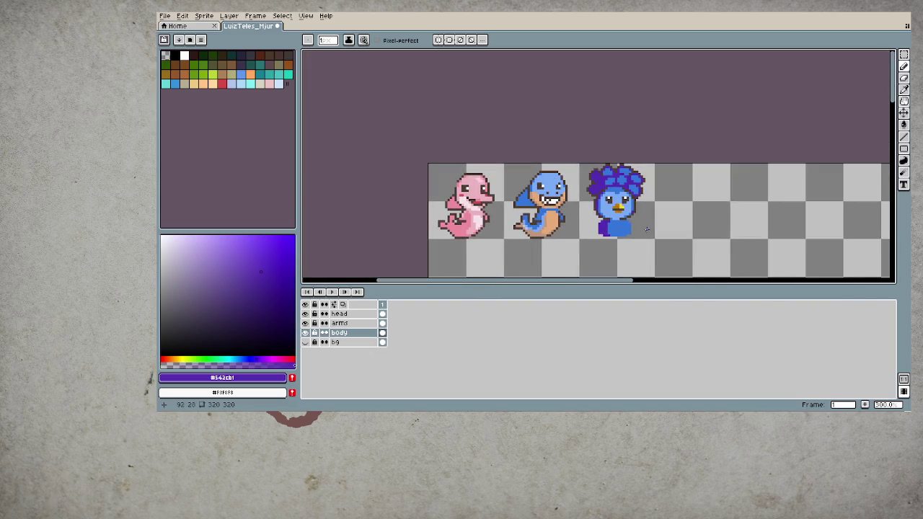
scroll(646, 230, up, 3)
scroll(531, 224, up, 2)
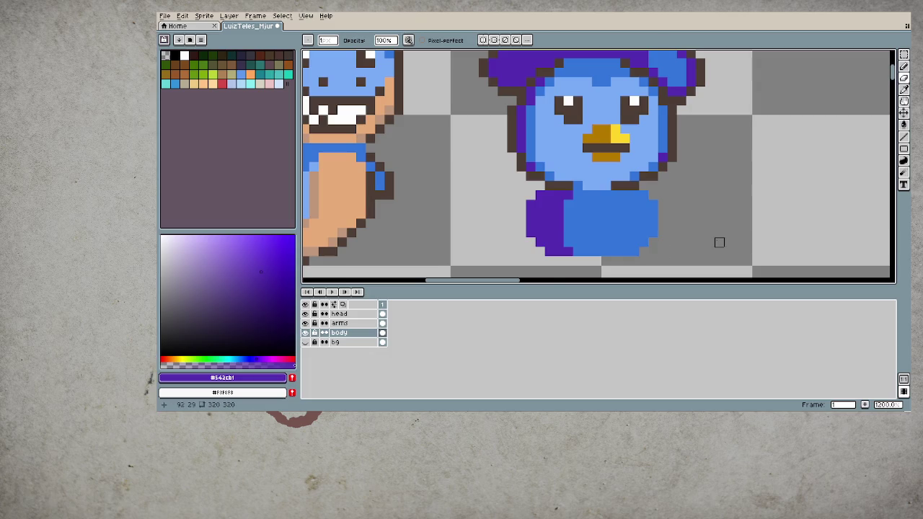
scroll(713, 240, down, 2)
scroll(644, 217, down, 2)
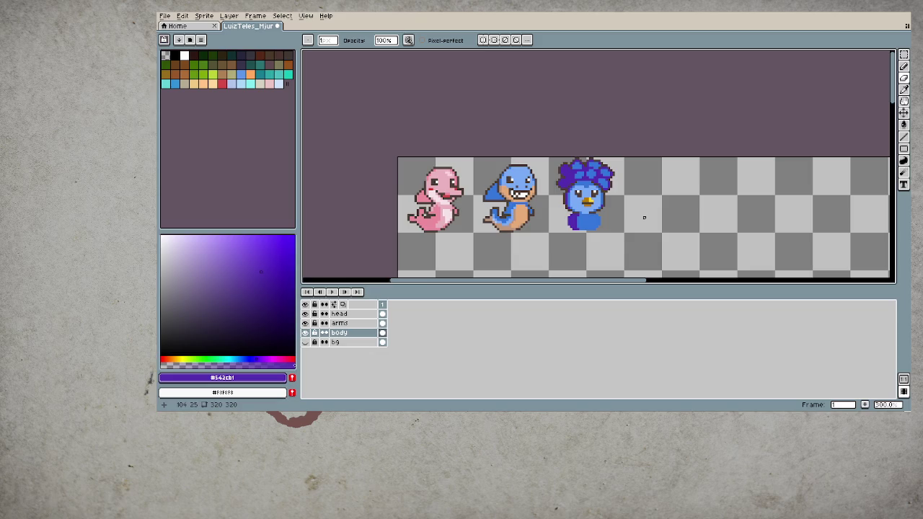
scroll(588, 198, up, 8)
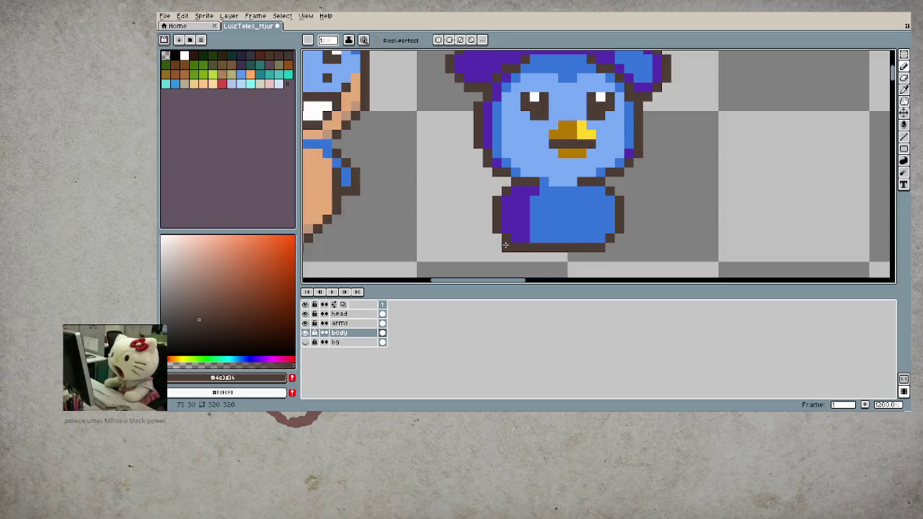
scroll(521, 248, down, 4)
scroll(521, 247, down, 1)
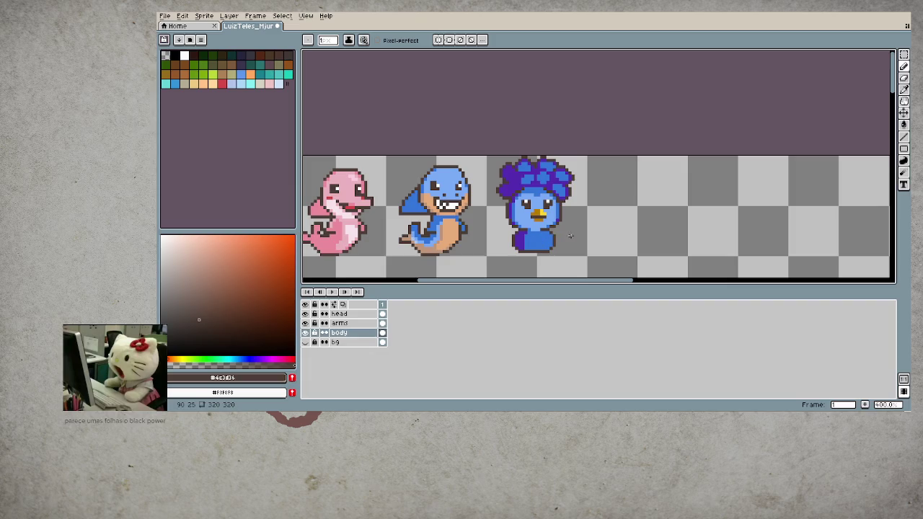
scroll(548, 206, up, 2)
scroll(548, 206, up, 3)
alt+click(532, 170)
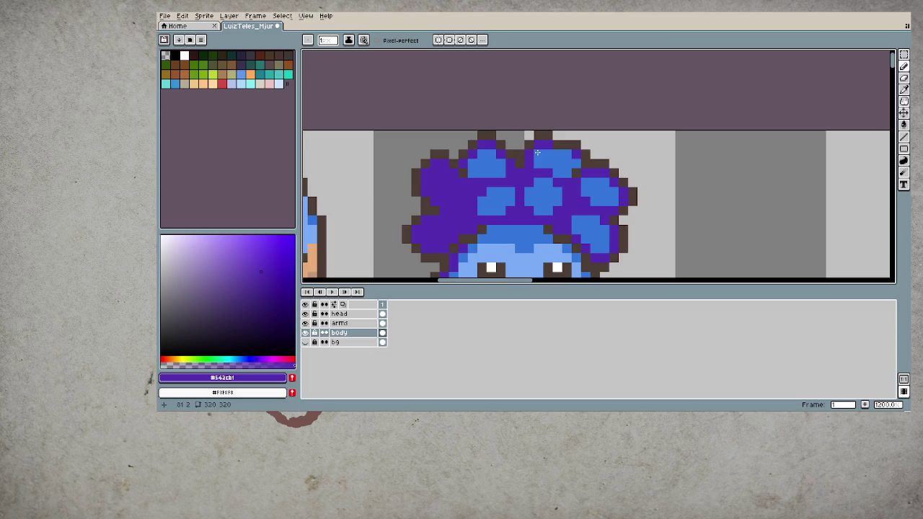
- Select the head layer and recolour one blue hair pixel purple #542cb1
click(304, 313)
scroll(592, 238, down, 3)
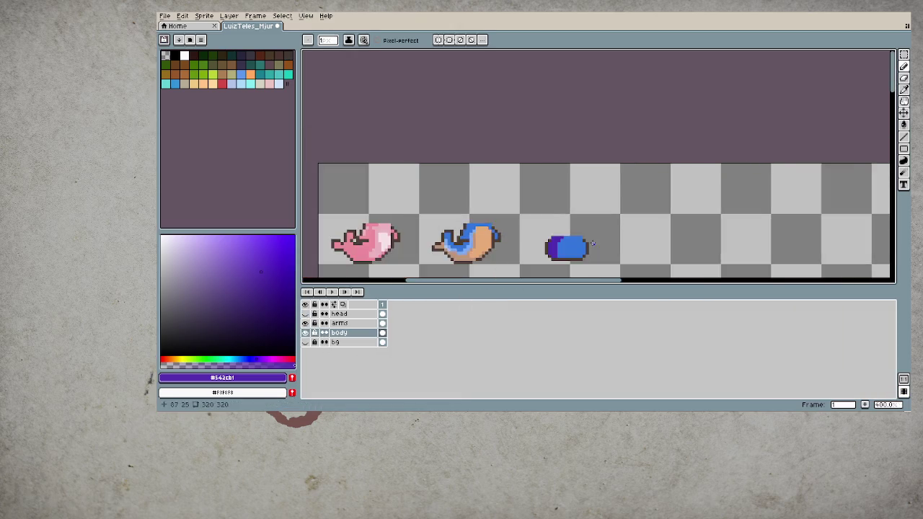
scroll(590, 238, down, 1)
scroll(589, 238, up, 3)
click(304, 313)
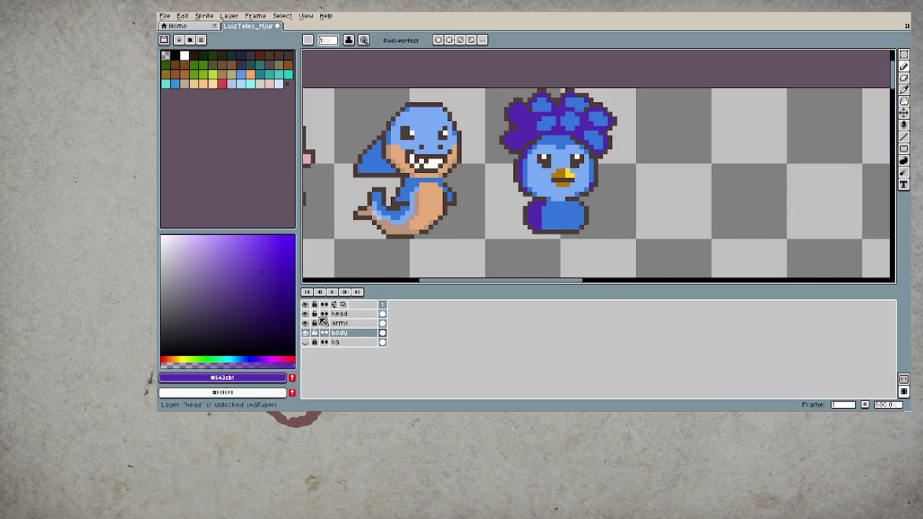
click(357, 315)
scroll(566, 120, up, 1)
scroll(566, 120, up, 3)
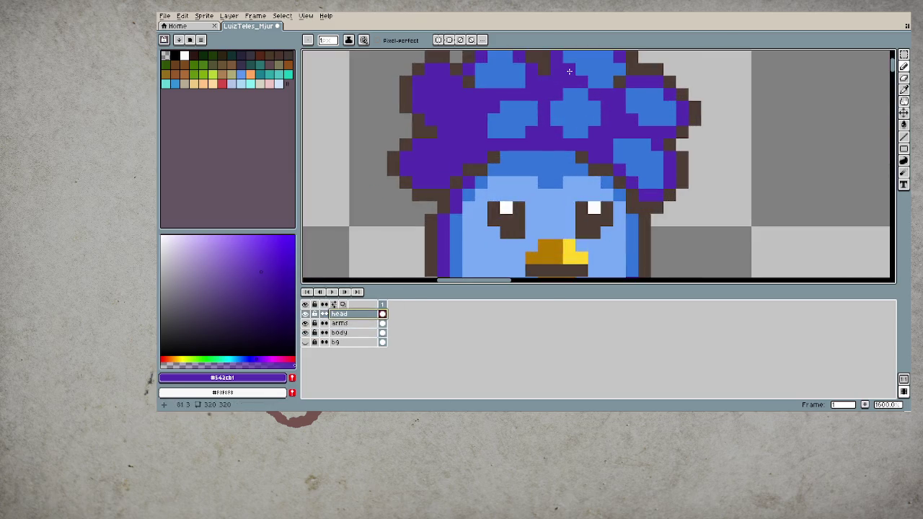
click(607, 81)
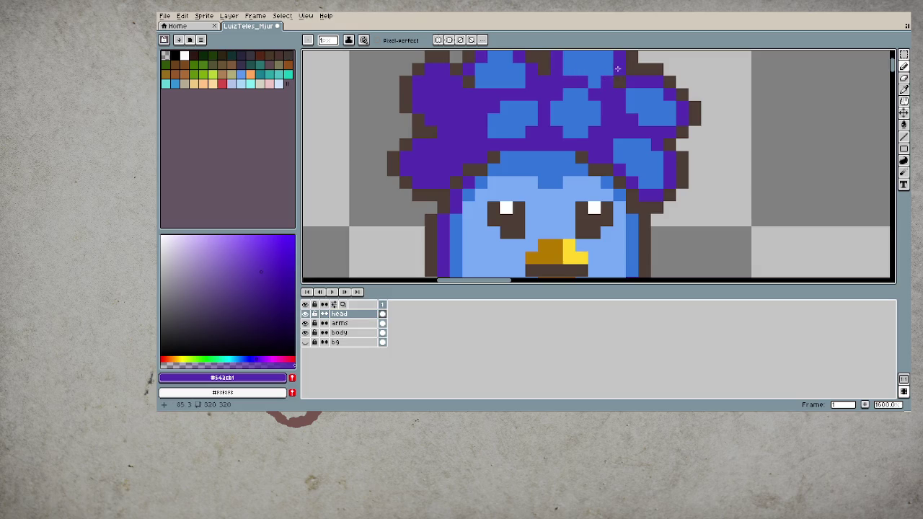
- Add a purple shading pixel at the bottom-right corner of the body
scroll(634, 179, down, 4)
scroll(634, 180, down, 3)
scroll(634, 180, down, 1)
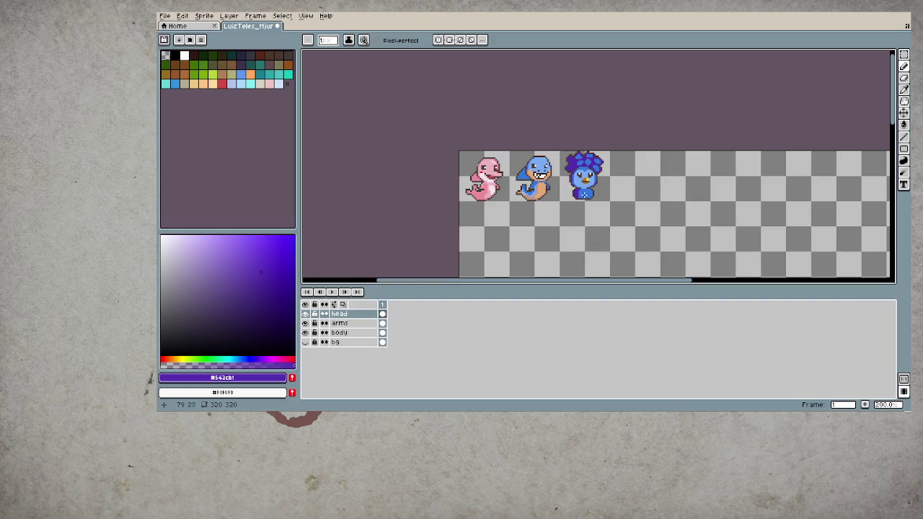
scroll(585, 197, up, 3)
scroll(585, 197, up, 2)
click(633, 214)
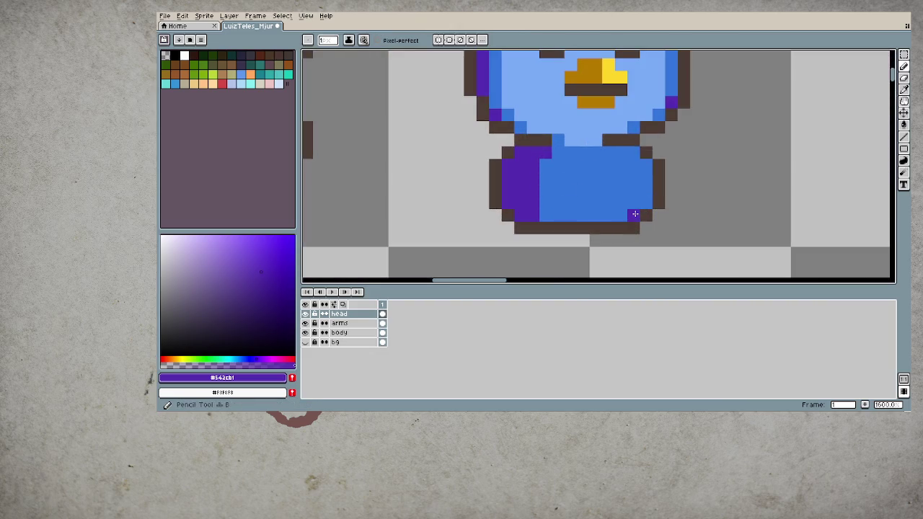
- Move down from the head layer past arms to the bird's body layer, then zoom to check
key(alt+Down)
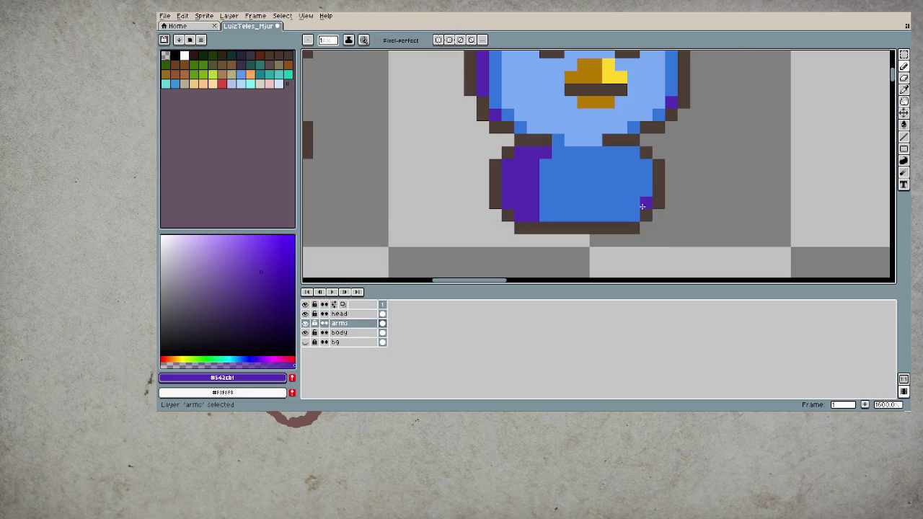
key(alt+Down)
key(ctrl+z)
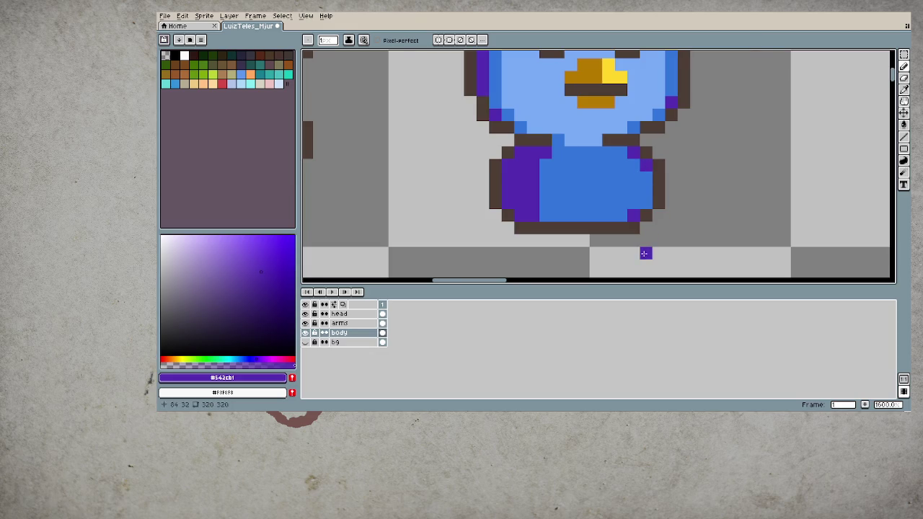
scroll(641, 253, down, 1)
scroll(644, 227, down, 3)
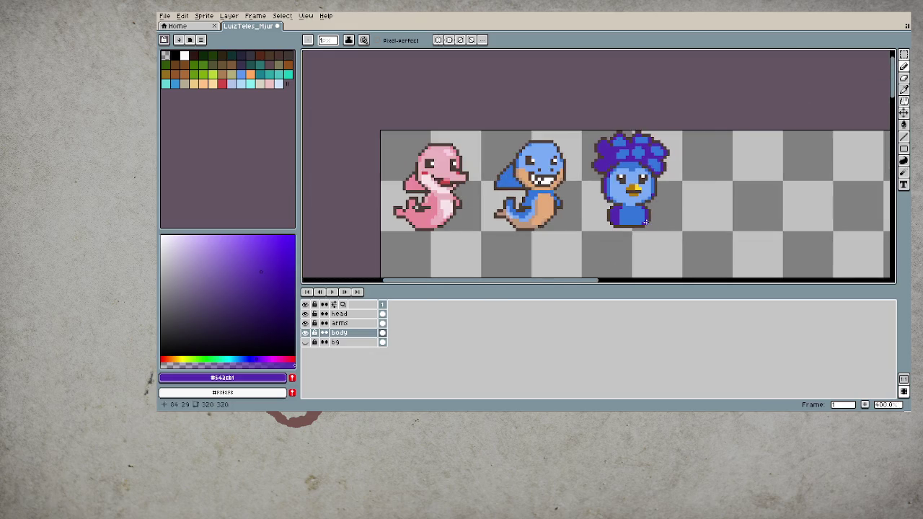
scroll(631, 241, up, 2)
scroll(591, 233, up, 2)
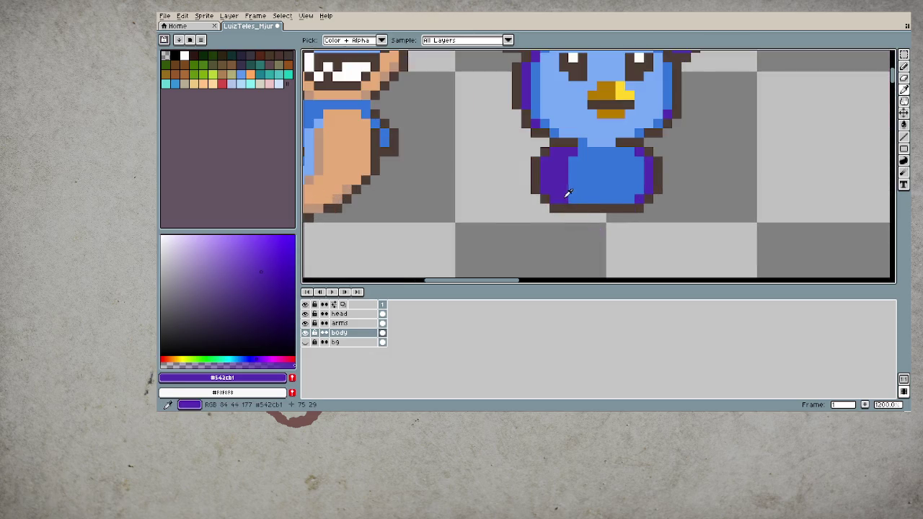
scroll(552, 246, down, 2)
scroll(635, 221, down, 1)
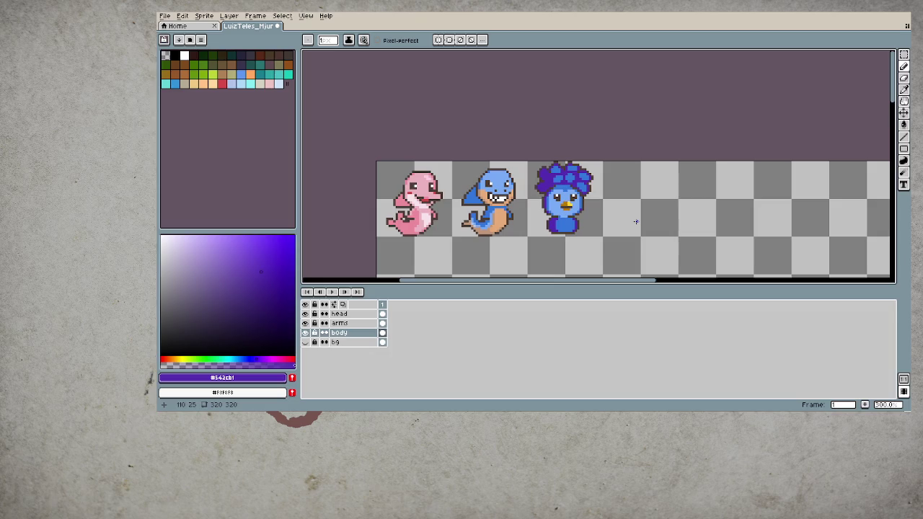
scroll(570, 203, up, 4)
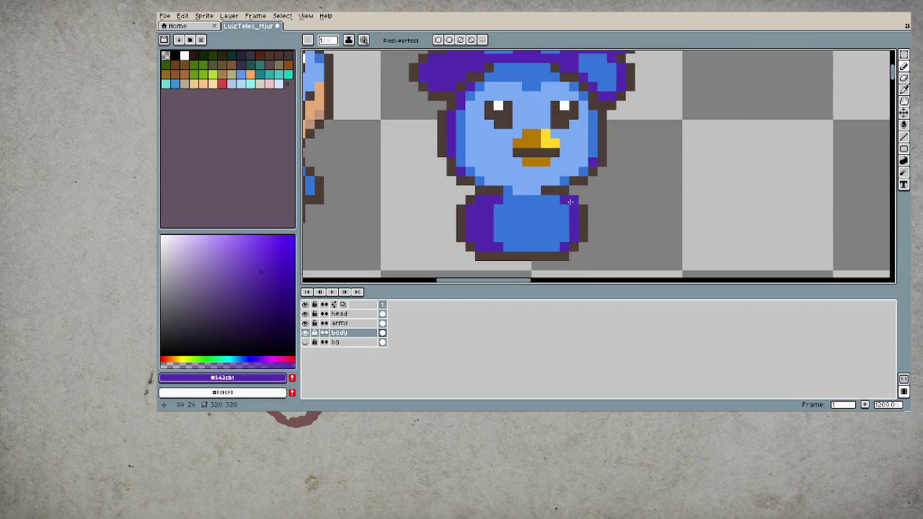
- Paint two feet below the bird's body in the beak's orange
alt+click(536, 140)
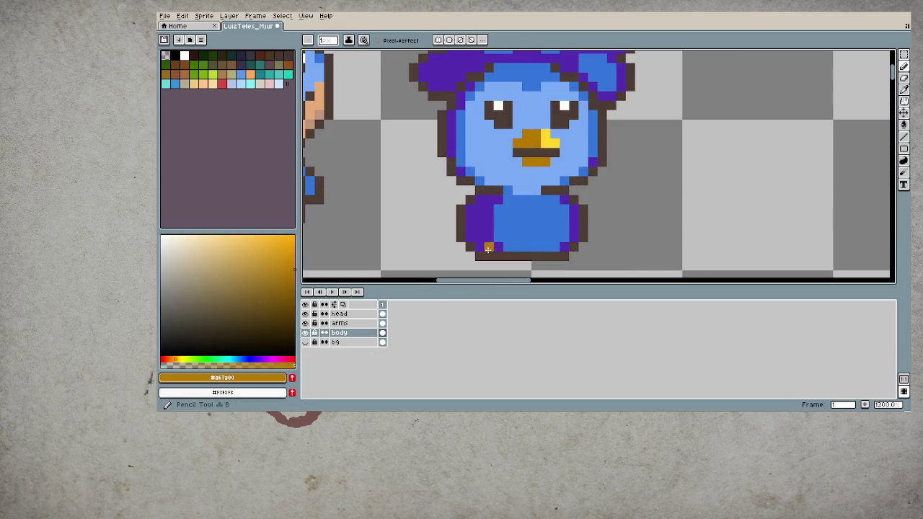
mouse_move(488, 256)
mouse_down()
mouse_move(498, 265)
mouse_move(479, 266)
mouse_up()
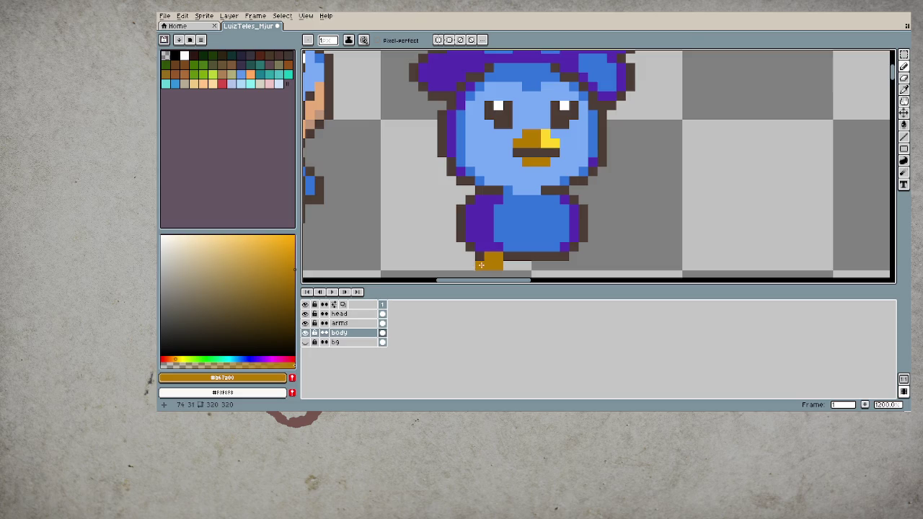
drag(552, 256, 548, 265)
- Outline both feet and the gap between them in dark brown
alt+click(507, 253)
click(472, 262)
click(507, 265)
click(537, 266)
click(574, 265)
scroll(621, 238, down, 5)
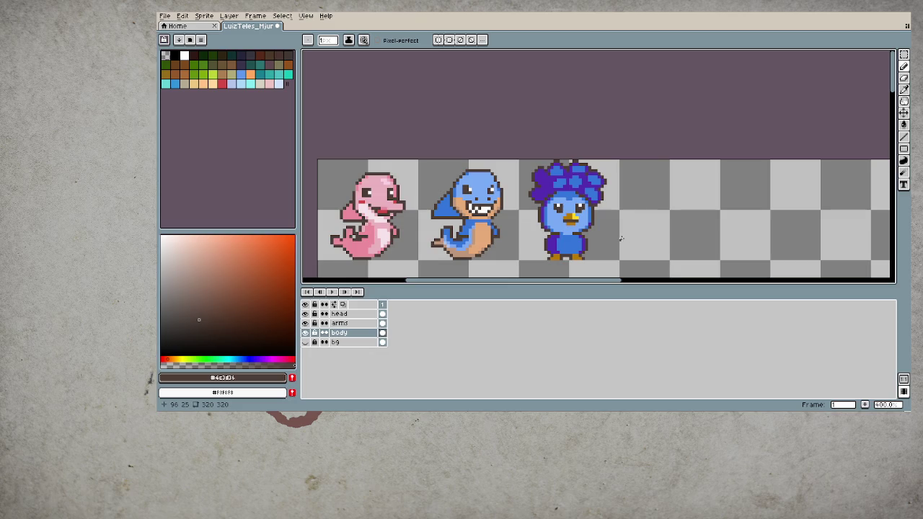
key(i)
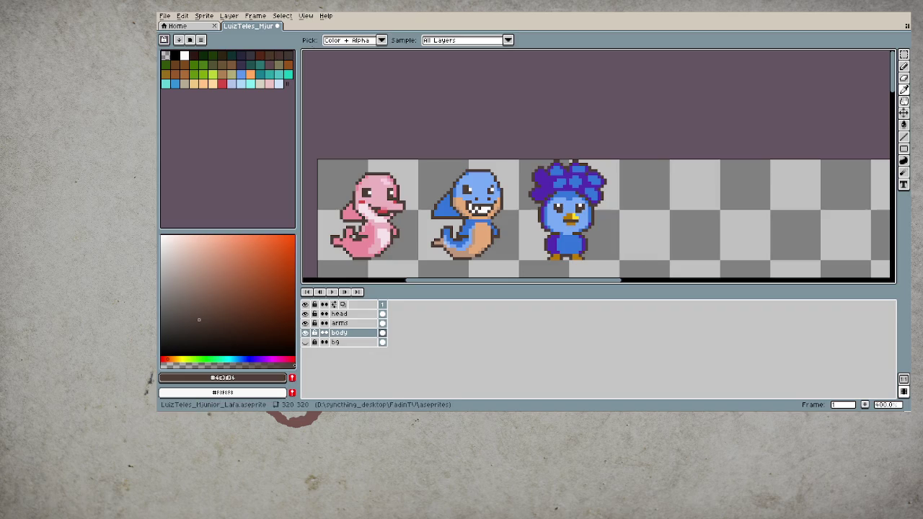
scroll(591, 227, up, 2)
scroll(591, 227, up, 3)
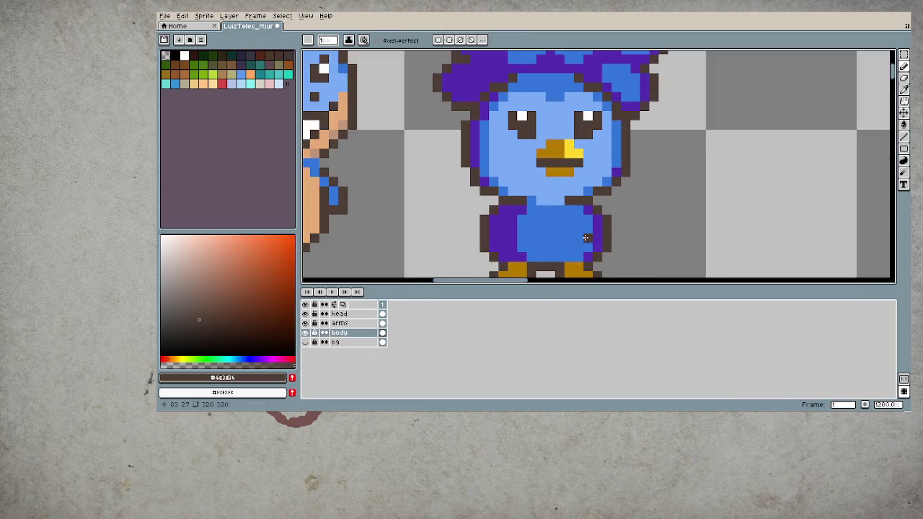
- Draw a dark brown outline for the bird's right arm, undoing the extra hand stroke
click(592, 227)
click(606, 213)
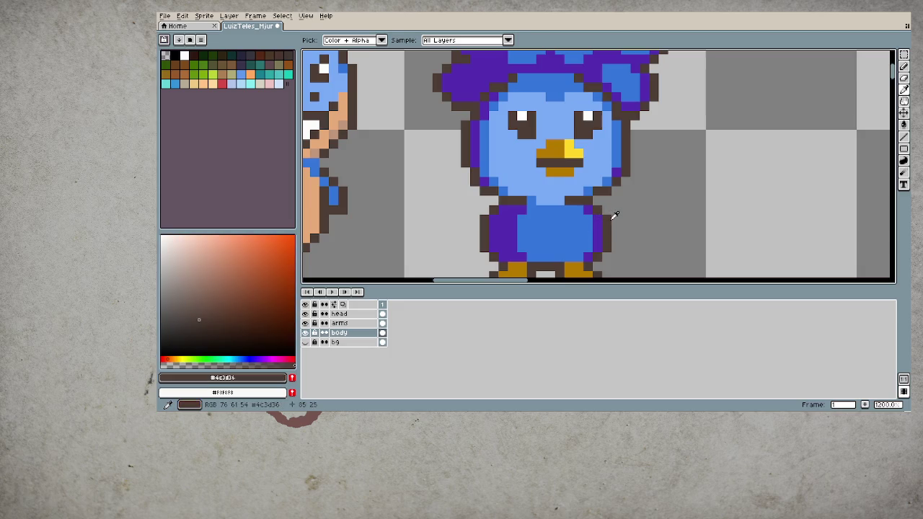
key(b)
drag(588, 212, 615, 239)
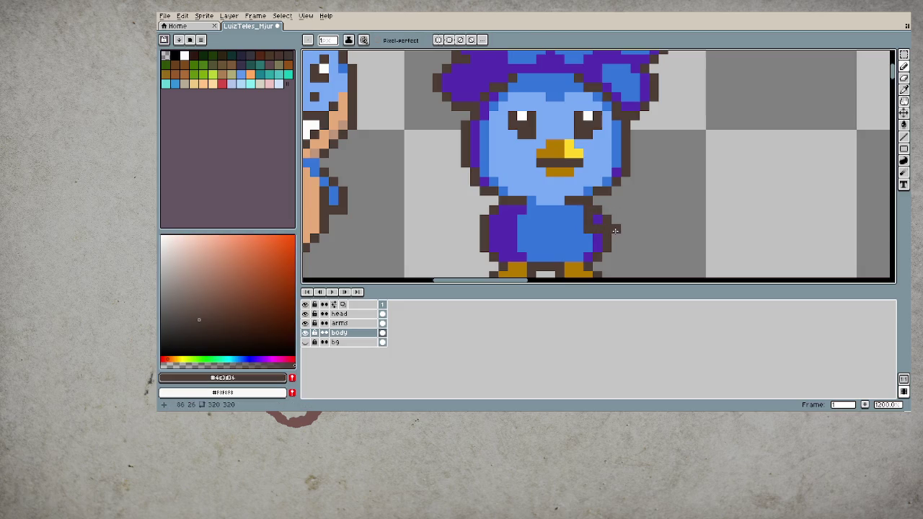
drag(617, 229, 611, 204)
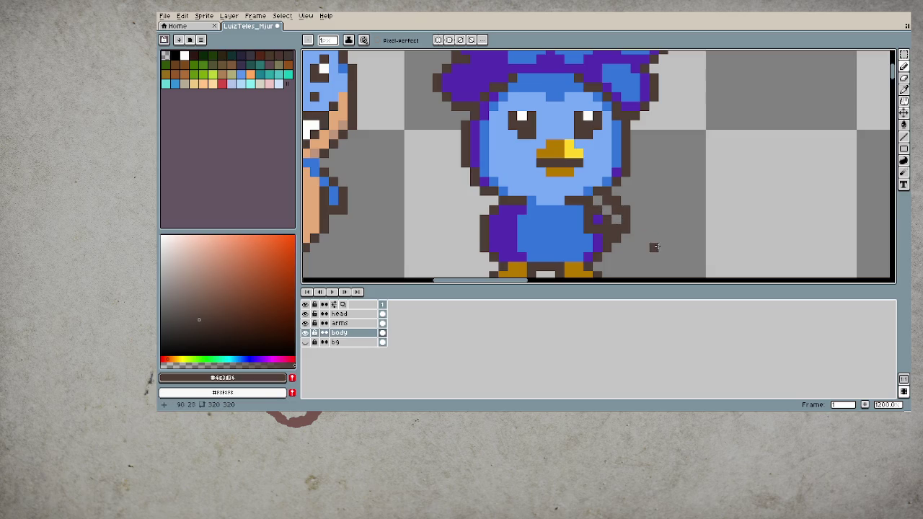
key(ctrl+z)
key(v)
key(b)
- Fill the right arm with the body blue #3375d9
alt+click(612, 225)
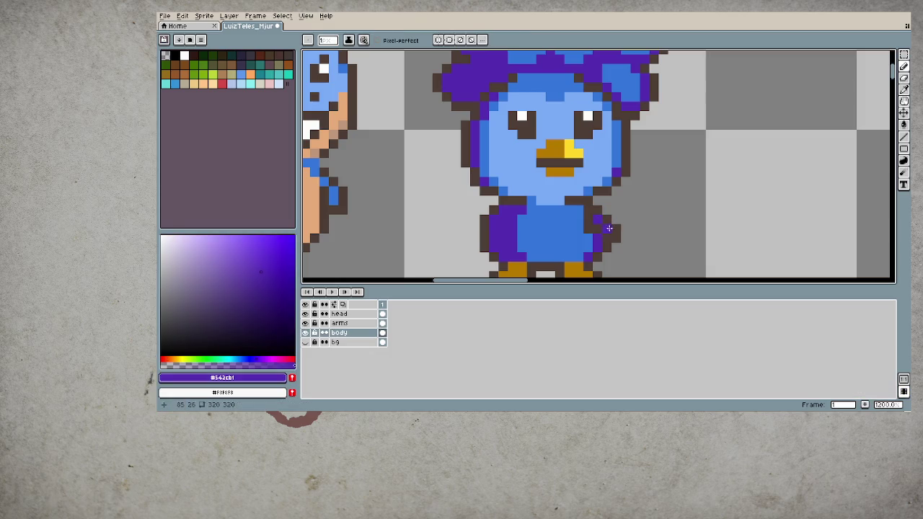
alt+click(578, 238)
click(598, 219)
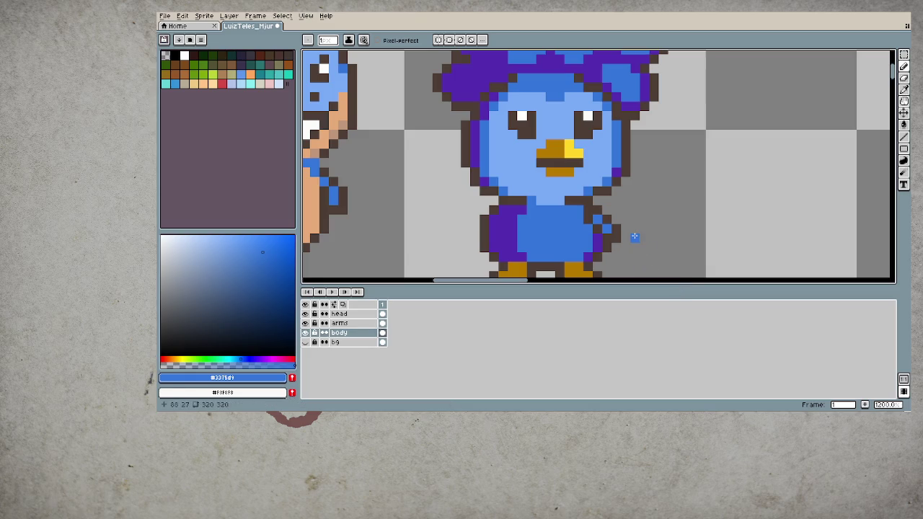
scroll(635, 236, down, 2)
- Draw a dark brown arm outline along the body's left side
scroll(632, 232, down, 2)
scroll(630, 229, down, 2)
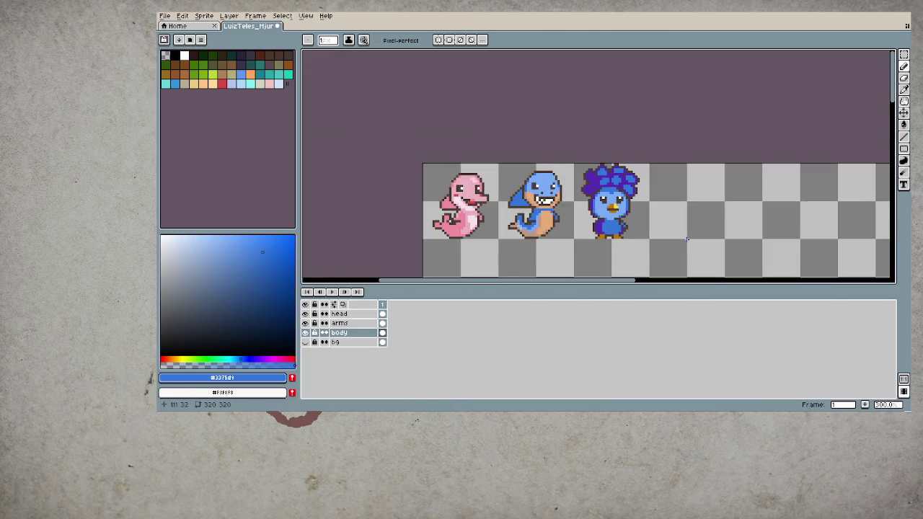
scroll(629, 228, up, 3)
scroll(628, 228, up, 2)
alt+click(629, 222)
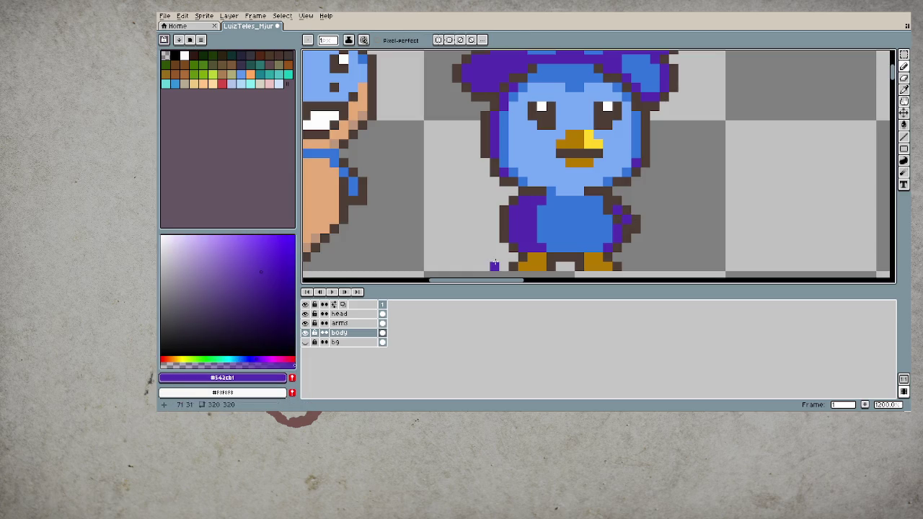
alt+click(524, 220)
drag(533, 209, 515, 235)
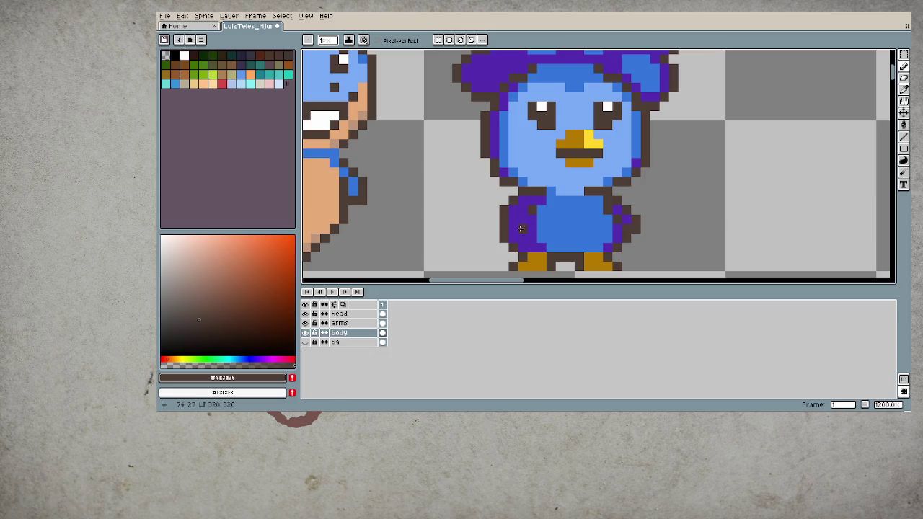
- Fill the left arm with body blue, then take the bird's purple #542cb1 as drawing colour
alt+click(589, 229)
click(521, 220)
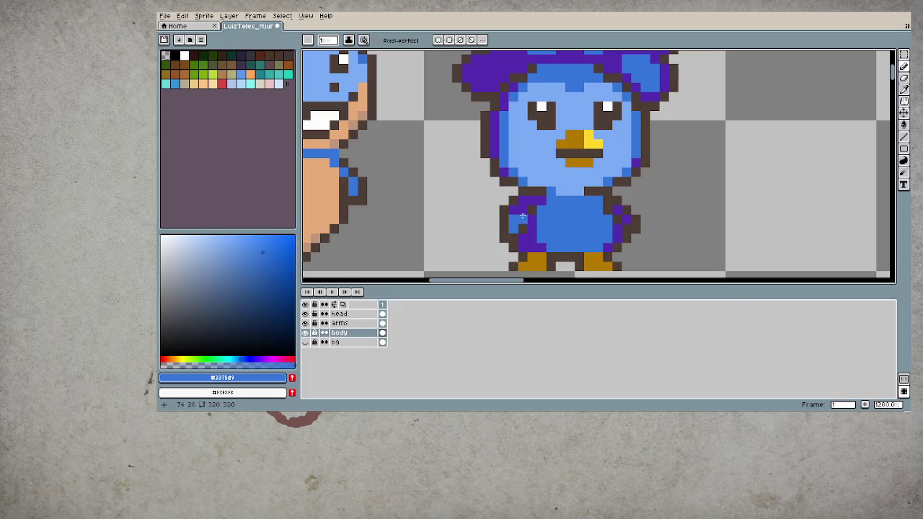
alt+click(534, 217)
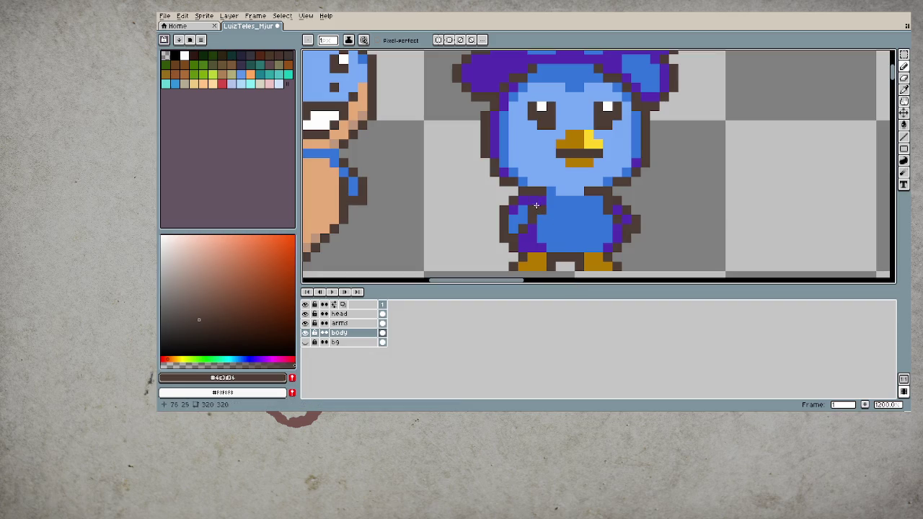
alt+click(609, 228)
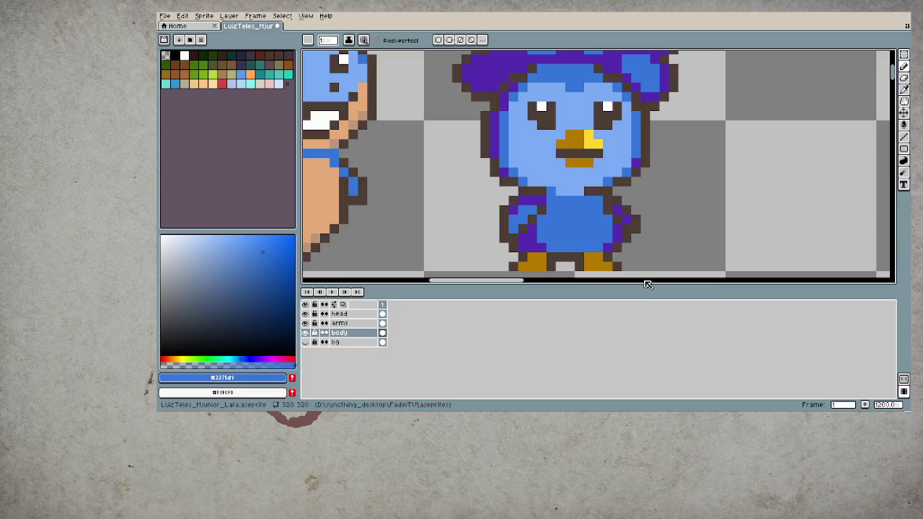
alt+click(549, 197)
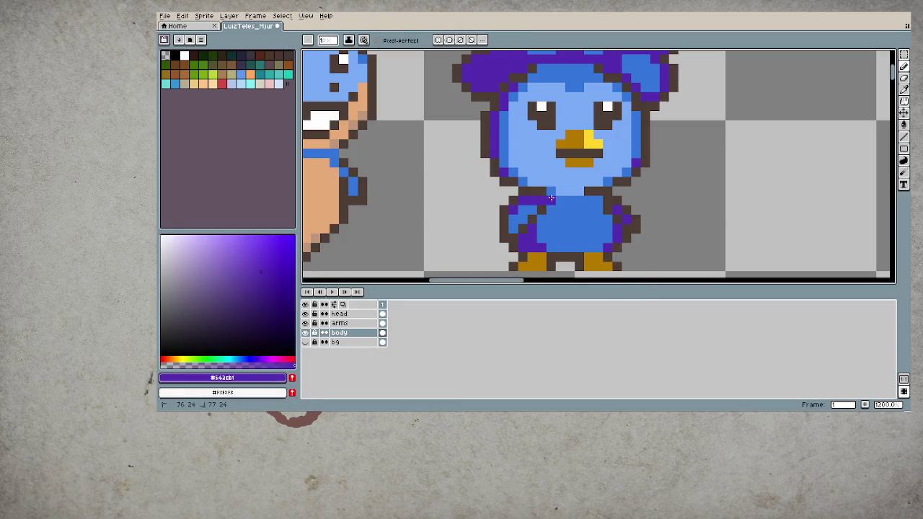
scroll(505, 225, down, 4)
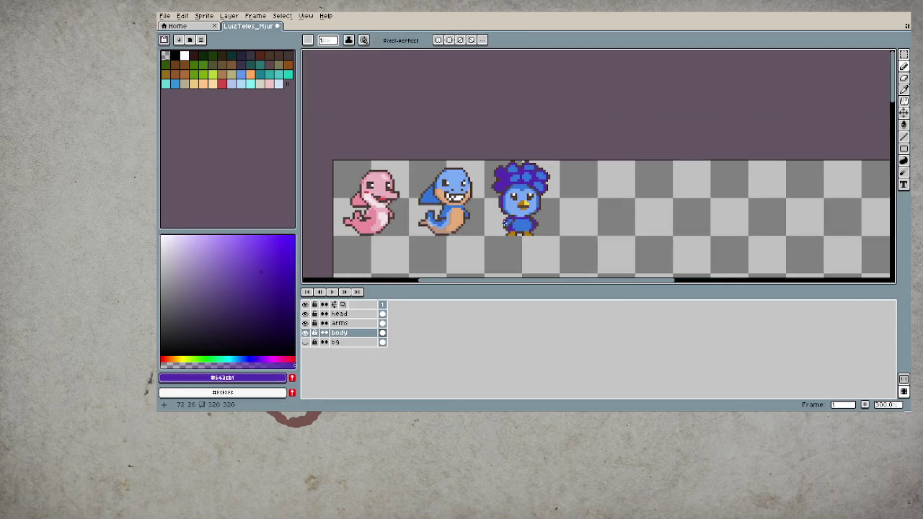
- Sample the dark brown outline colour with the pencil active
scroll(528, 232, up, 2)
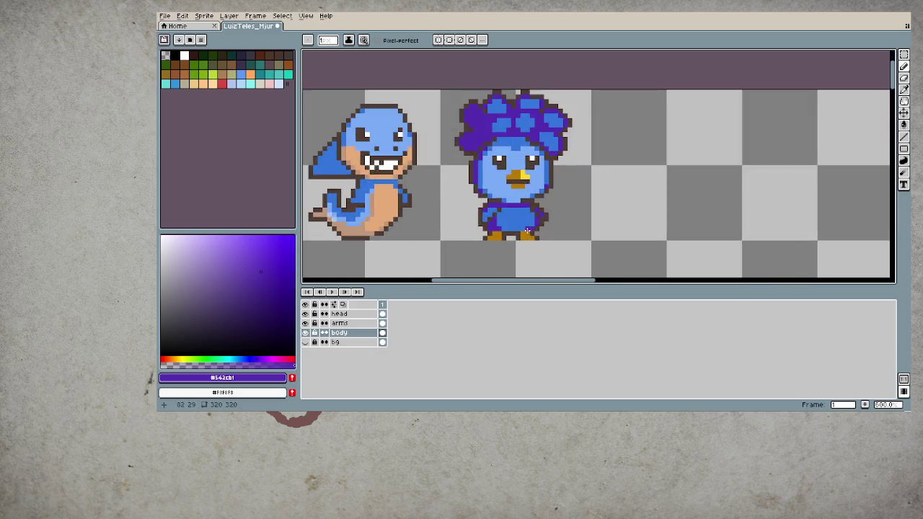
scroll(527, 228, up, 2)
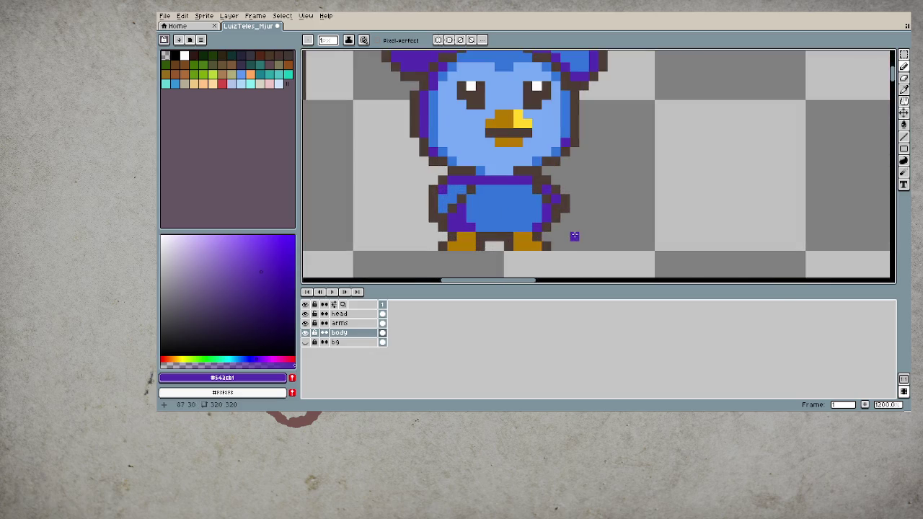
key(e)
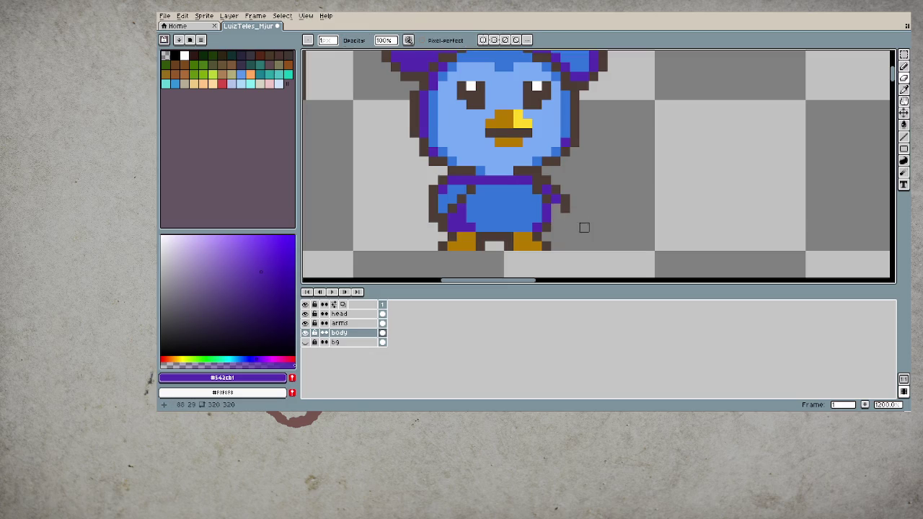
key(b)
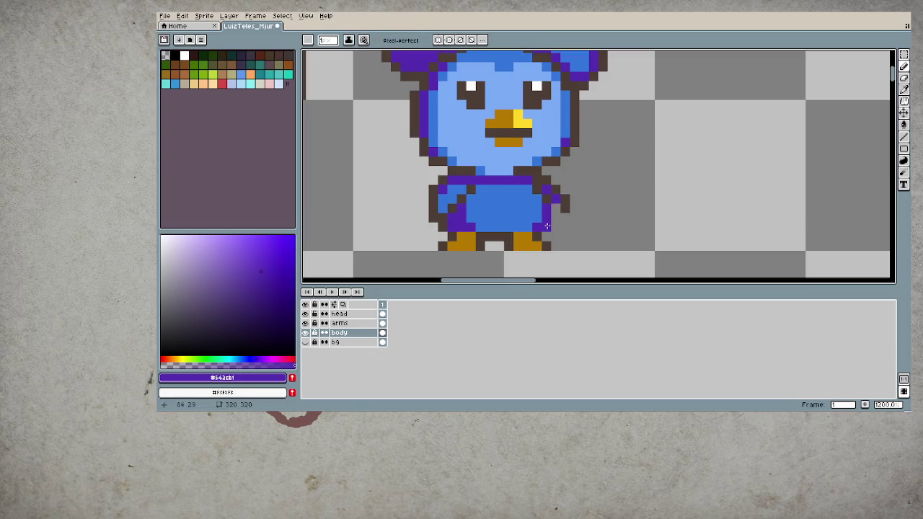
alt+click(556, 206)
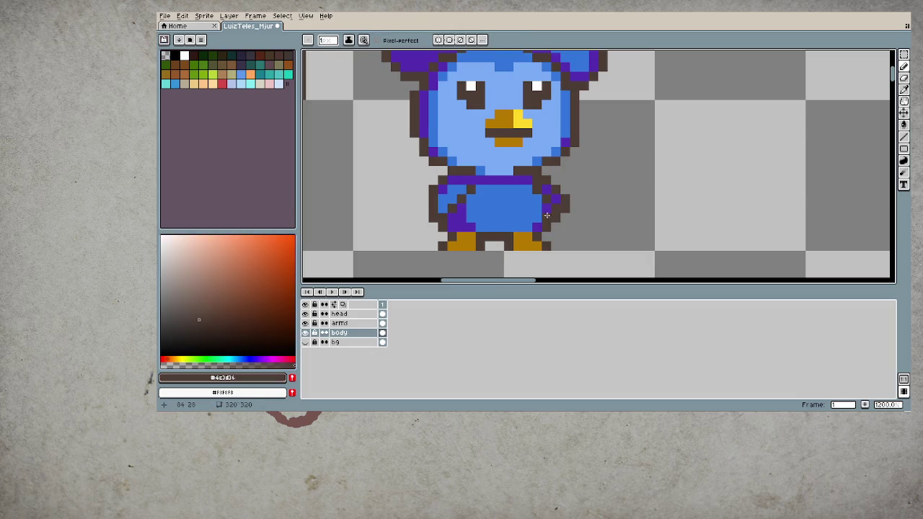
- Pick up the light blue #79aaf5 from the bird's face as the drawing colour
key(e)
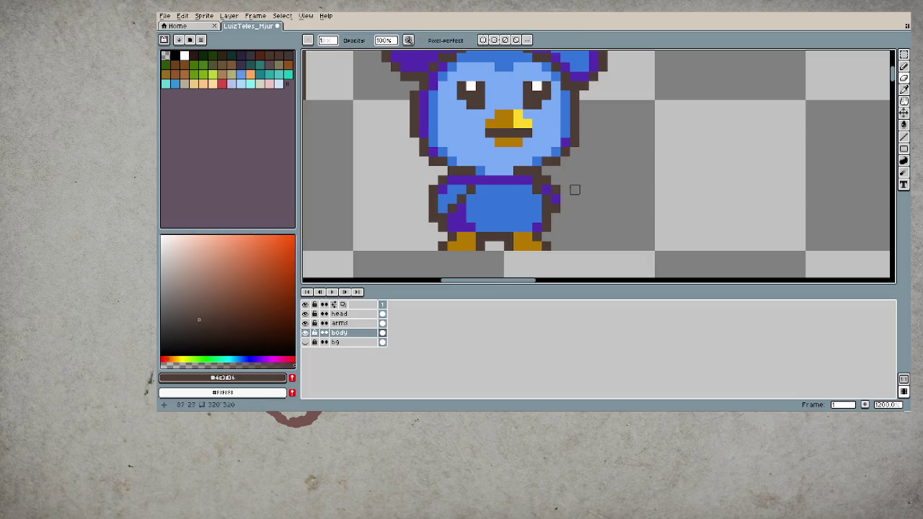
key(b)
scroll(595, 227, down, 3)
scroll(595, 228, down, 3)
key(i)
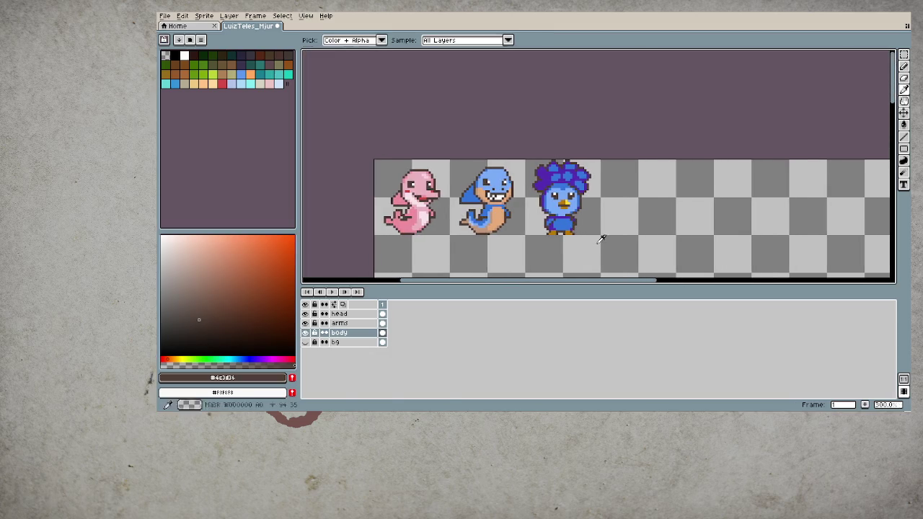
key(b)
scroll(599, 259, up, 4)
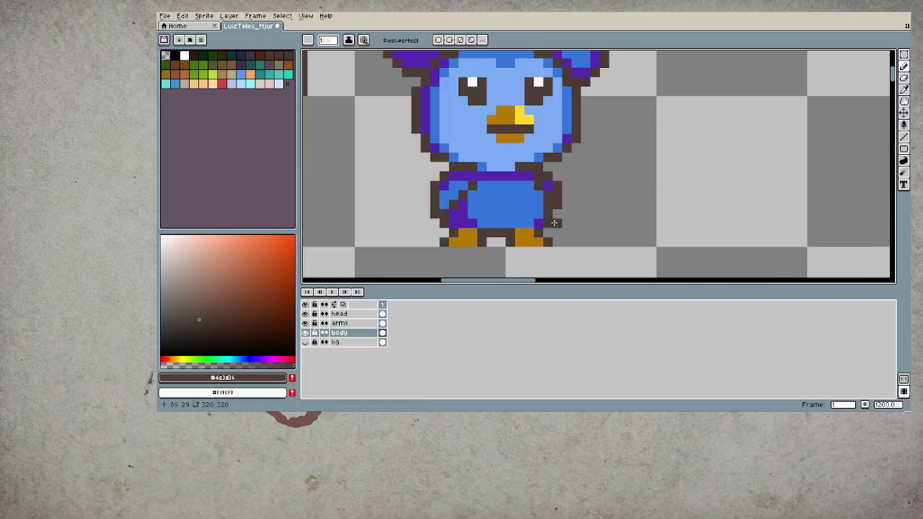
alt+click(487, 194)
- Draw a light-blue belly patch across the bird's body
mouse_move(488, 193)
mouse_down()
mouse_move(491, 184)
mouse_move(509, 211)
mouse_move(520, 185)
mouse_move(501, 186)
mouse_move(515, 193)
mouse_up()
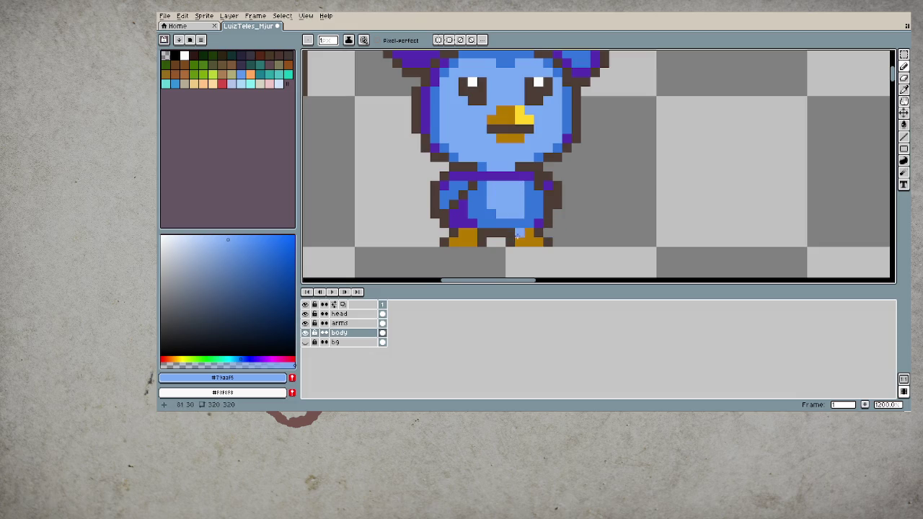
scroll(598, 210, down, 3)
scroll(598, 210, down, 2)
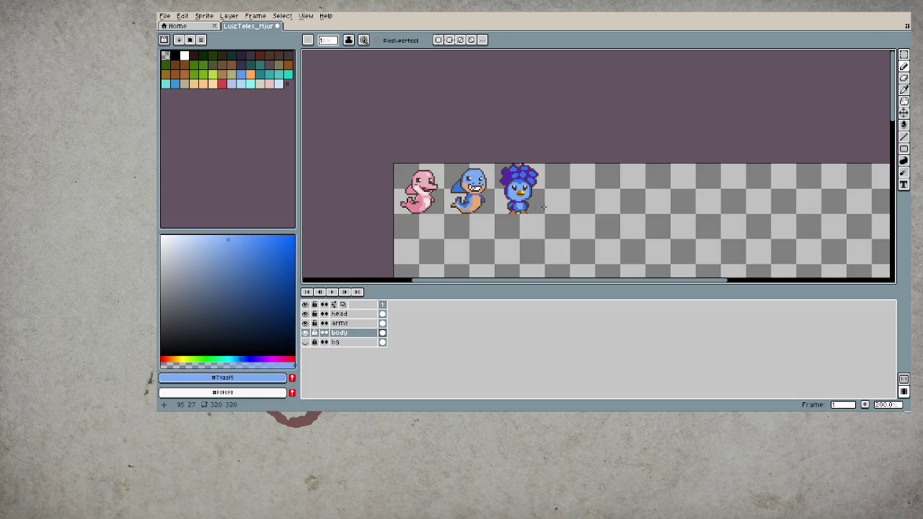
scroll(548, 207, up, 2)
scroll(541, 206, up, 3)
scroll(533, 205, up, 2)
- Repaint the purple chest row under the head in body blue #3375d9
alt+click(526, 204)
drag(525, 199, 476, 199)
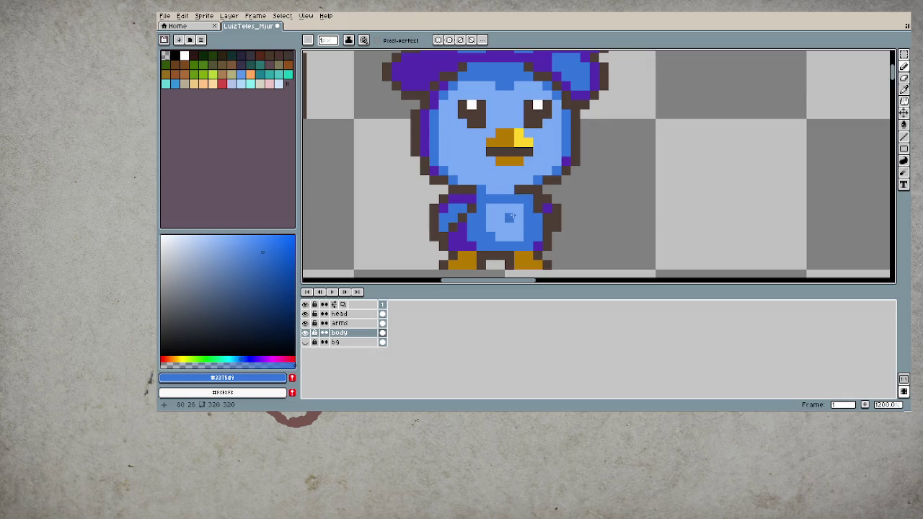
key(alt+Up)
key(alt+Up)
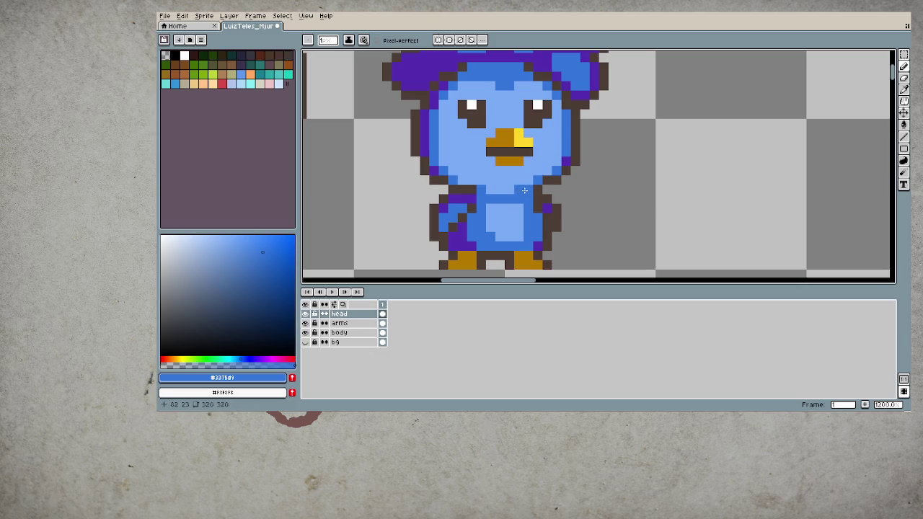
alt+click(509, 209)
scroll(489, 234, down, 4)
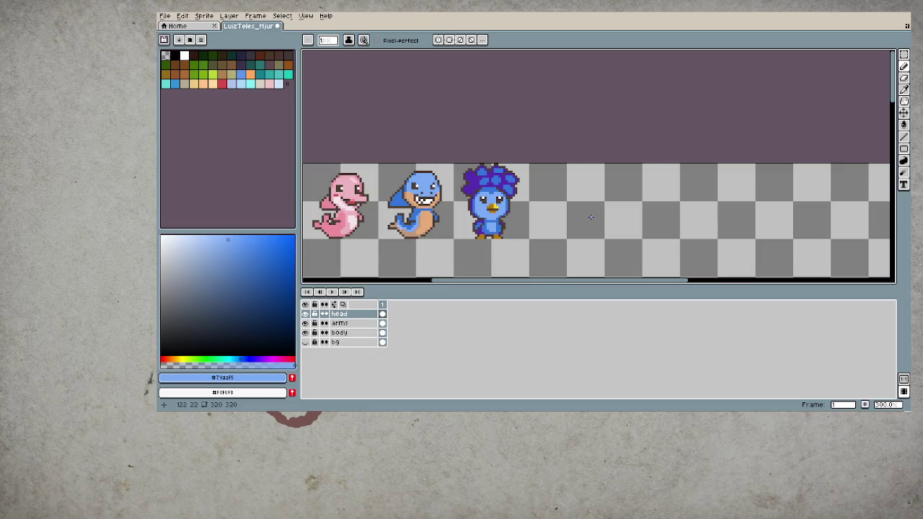
scroll(577, 209, down, 3)
scroll(542, 192, up, 1)
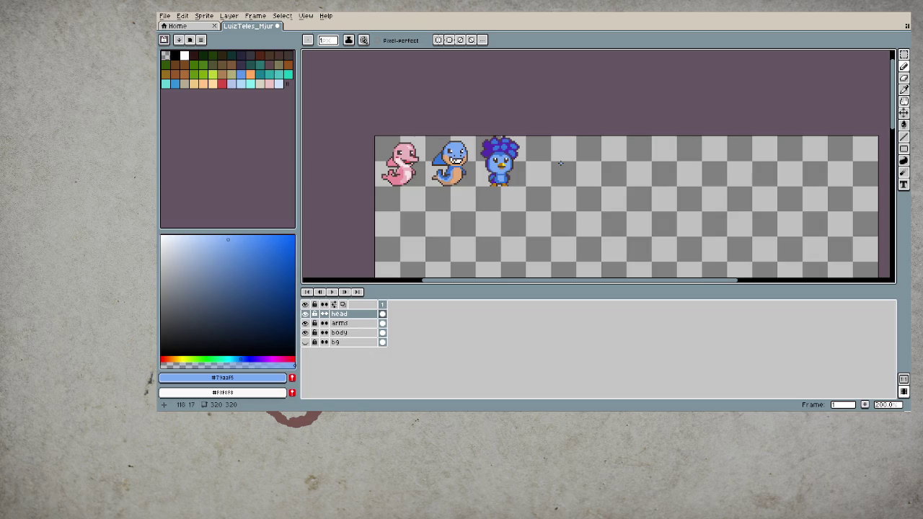
- Zoom in and sample the bird's mid blue as the drawing colour
scroll(561, 163, up, 1)
scroll(496, 154, up, 2)
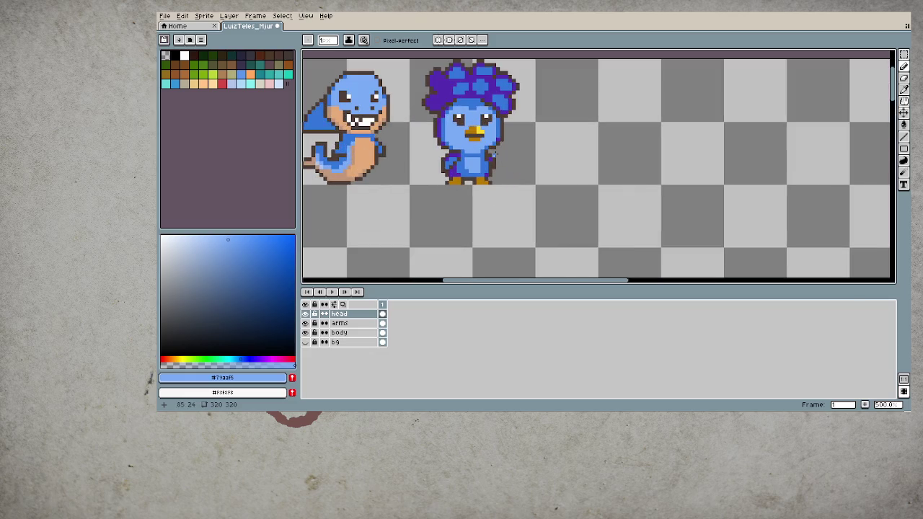
scroll(442, 137, up, 2)
key(i)
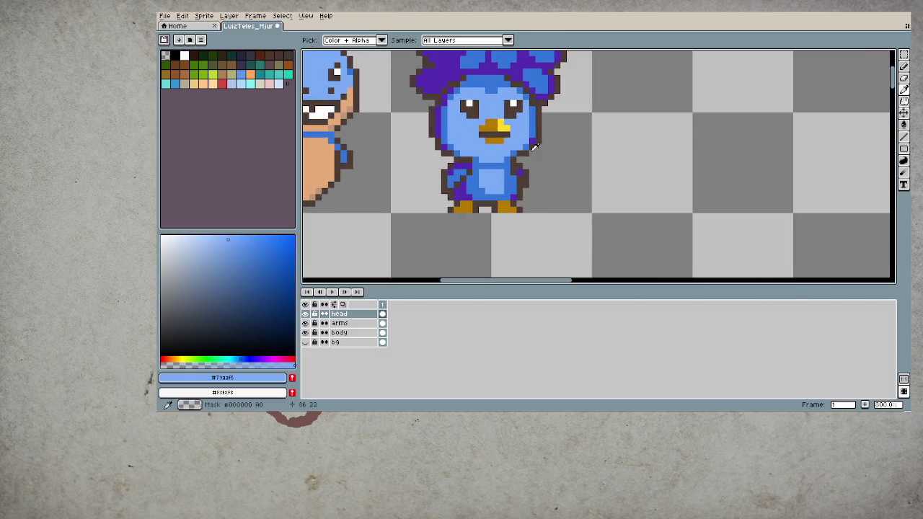
alt+click(532, 141)
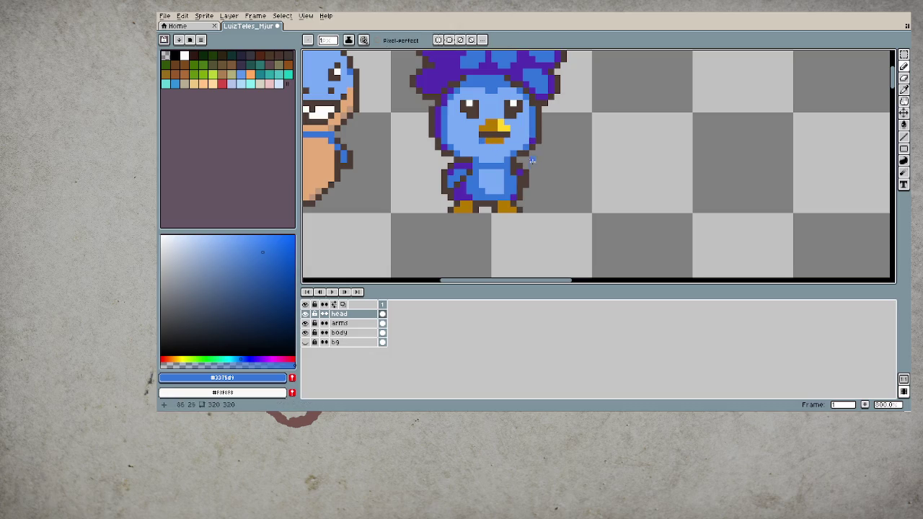
- Save the .aseprite sprite file with Ctrl+S
scroll(476, 180, down, 2)
scroll(483, 188, down, 1)
scroll(478, 182, up, 1)
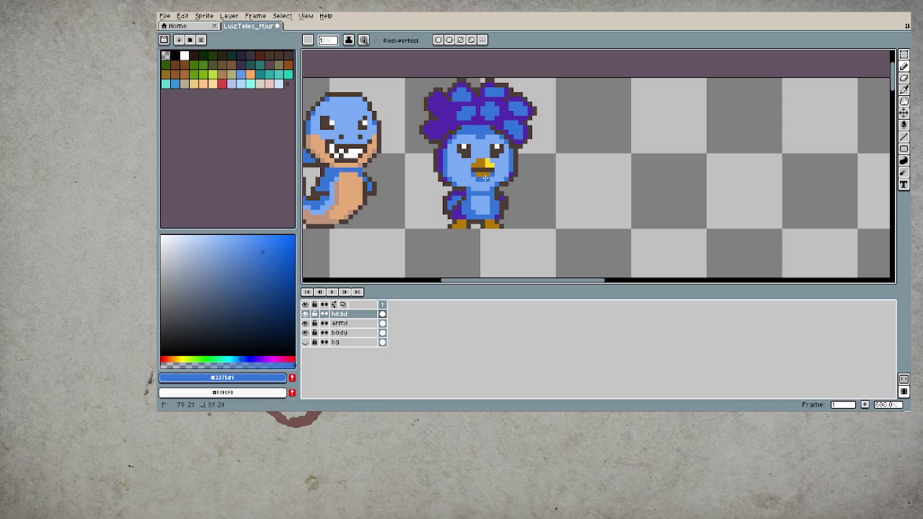
scroll(479, 179, down, 2)
scroll(505, 198, down, 1)
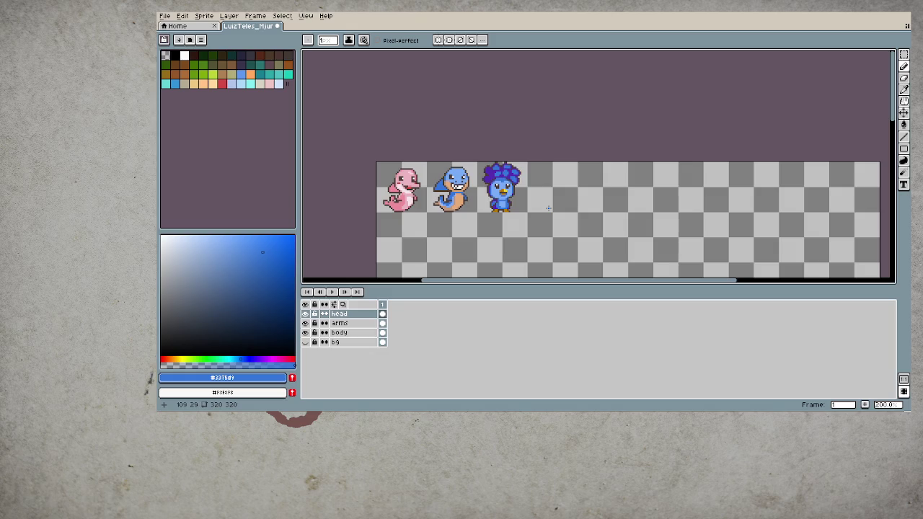
scroll(515, 213, up, 1)
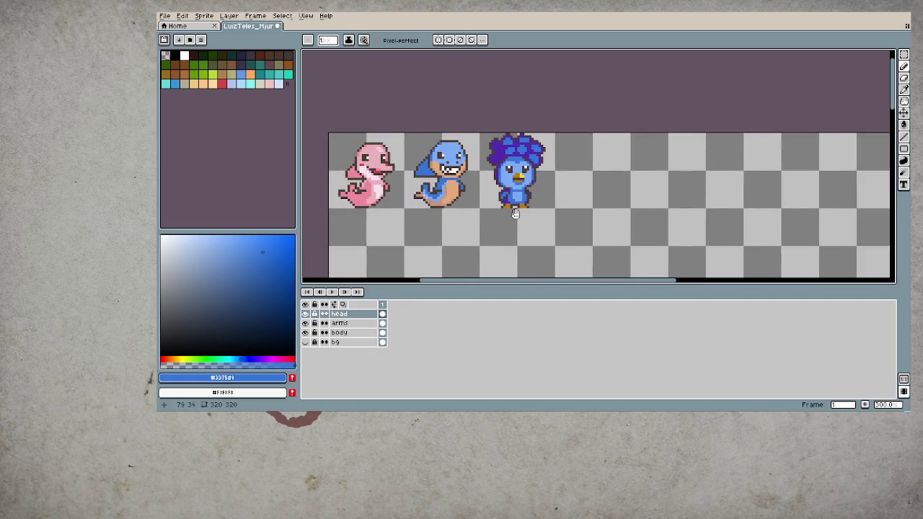
key(ctrl+s)
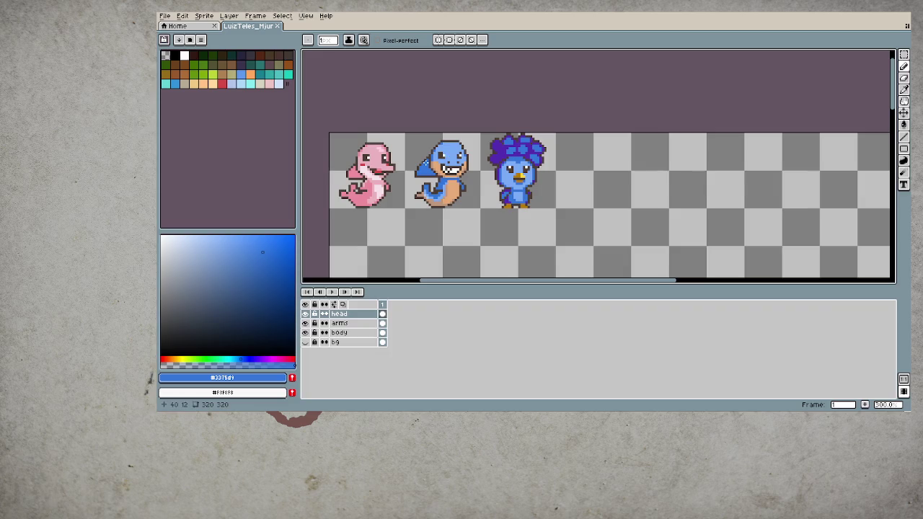
- Sample the shark-dino's dark brown outline and blues, then bring all three sprites into view
scroll(430, 163, up, 1)
scroll(448, 147, up, 1)
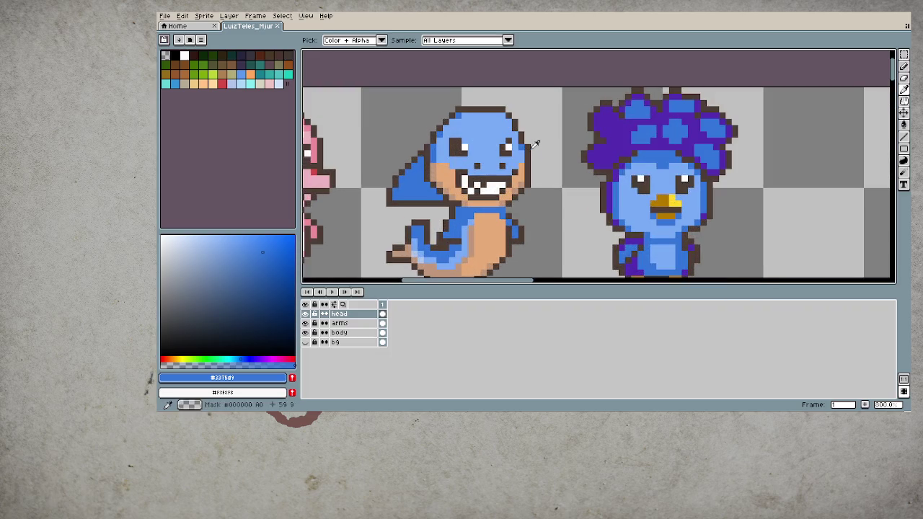
alt+click(530, 146)
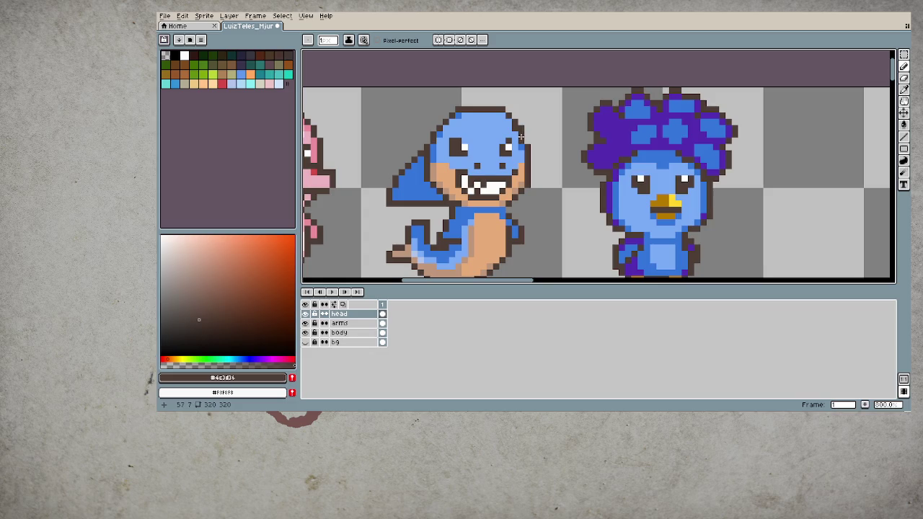
alt+click(518, 134)
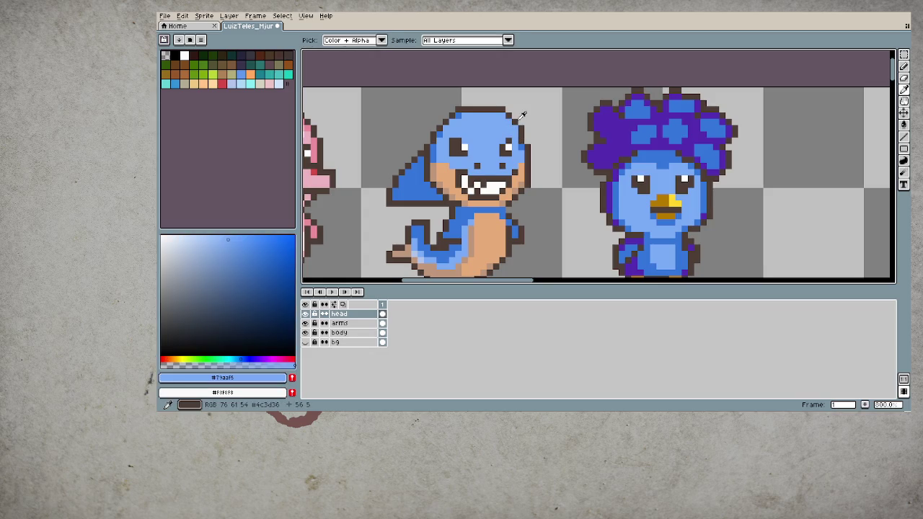
alt+click(515, 125)
key(alt)
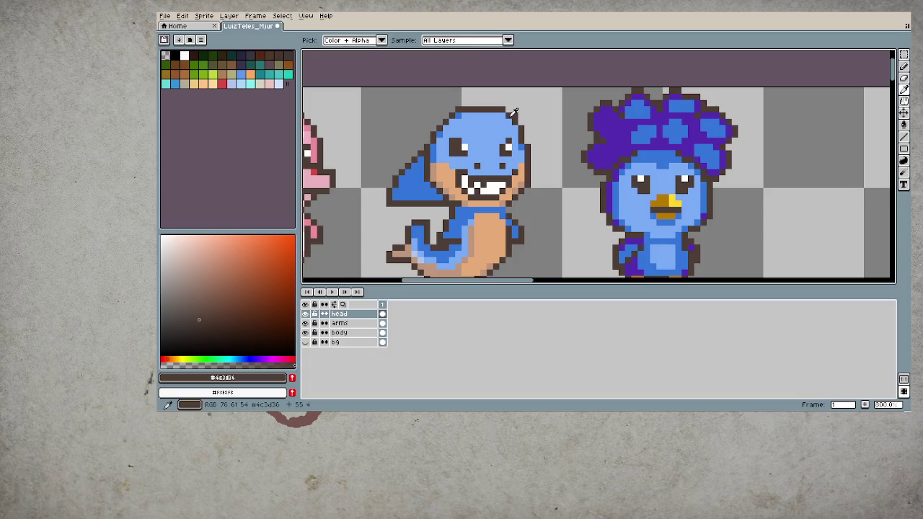
alt+click(509, 116)
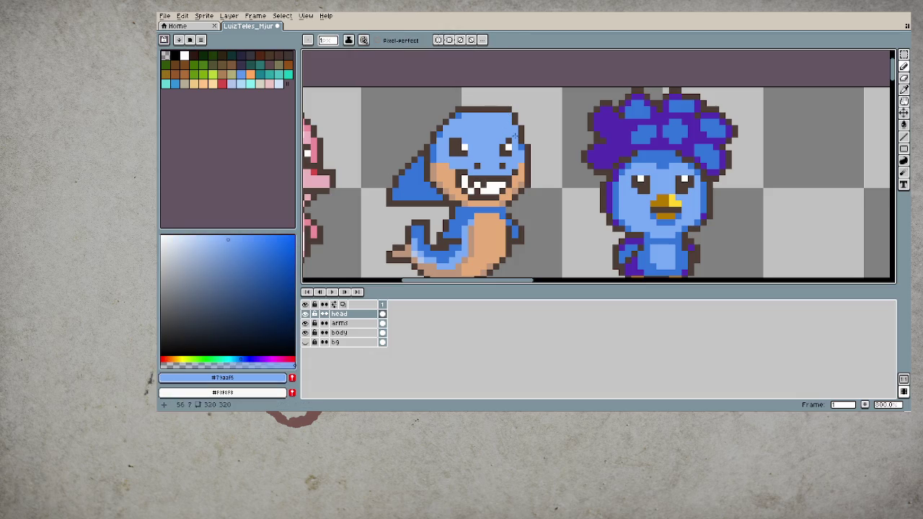
alt+click(523, 144)
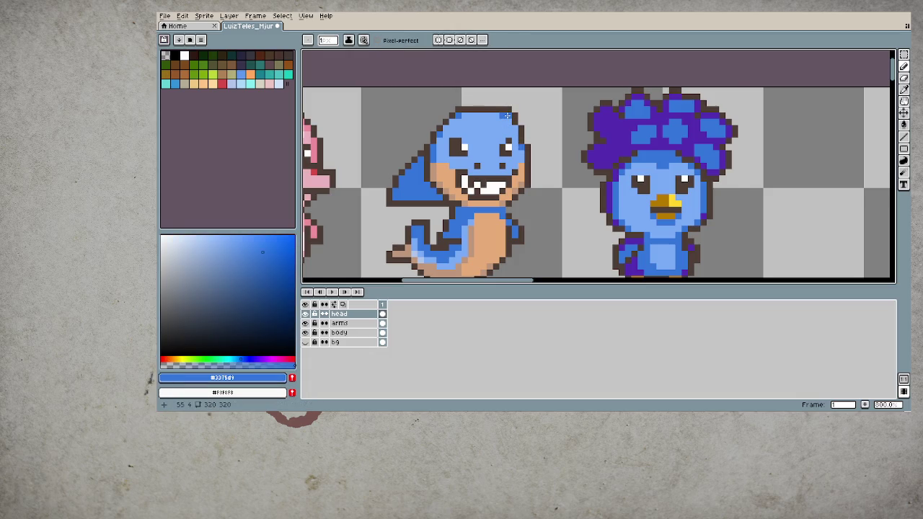
scroll(534, 209, down, 1)
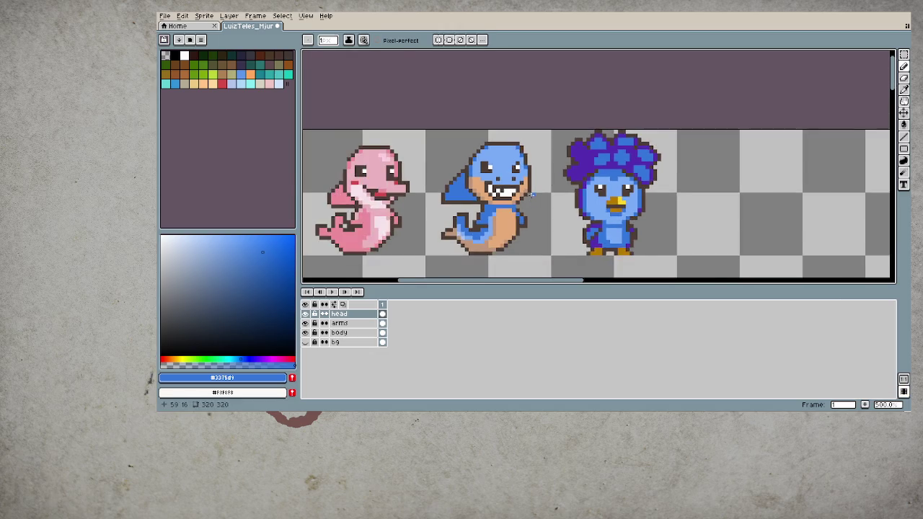
scroll(531, 198, down, 3)
drag(529, 189, 526, 181)
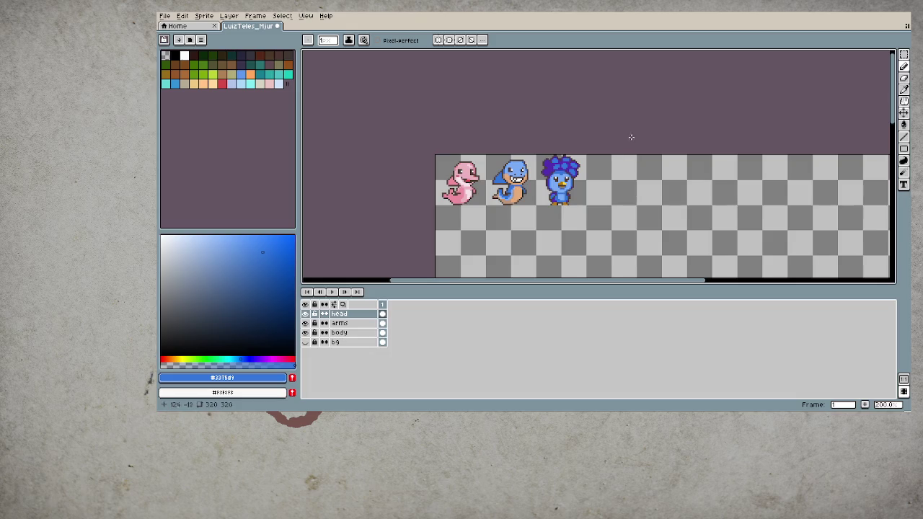
- Sample a darker blue and place one pixel of it on the bird's forehead
scroll(591, 186, up, 3)
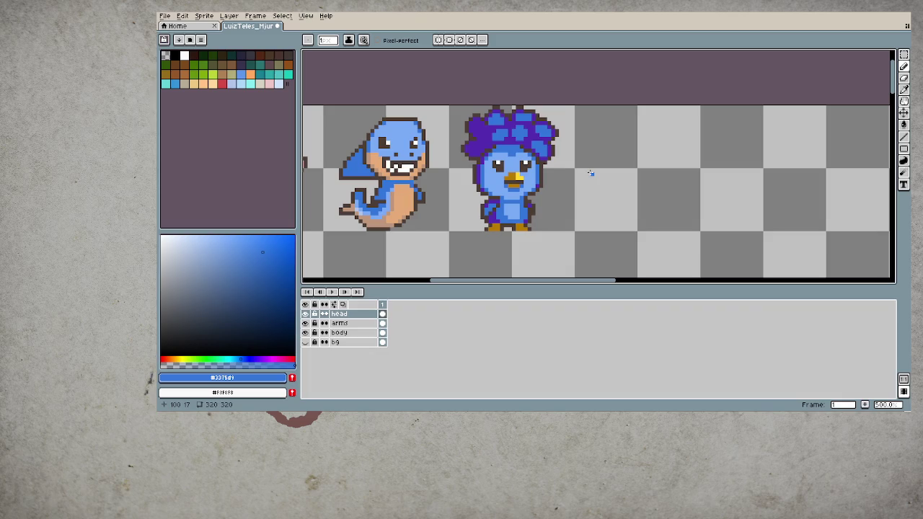
key(i)
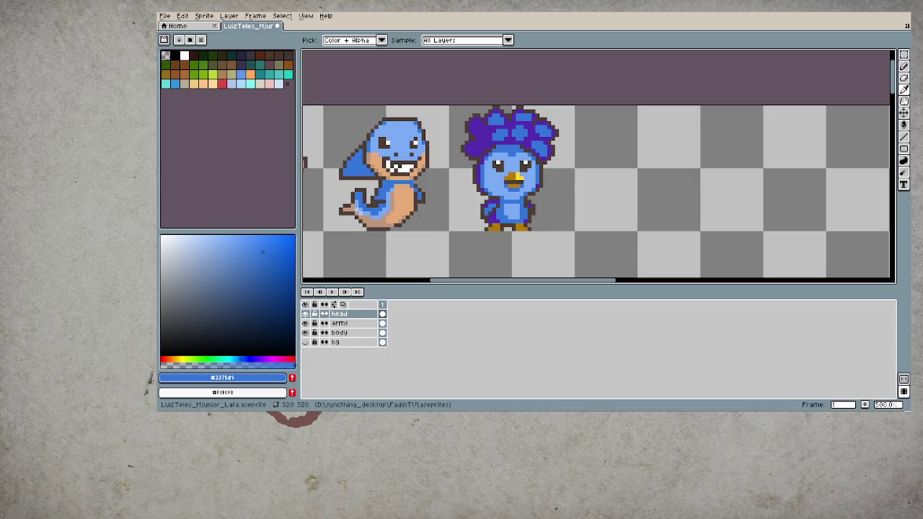
scroll(507, 173, up, 4)
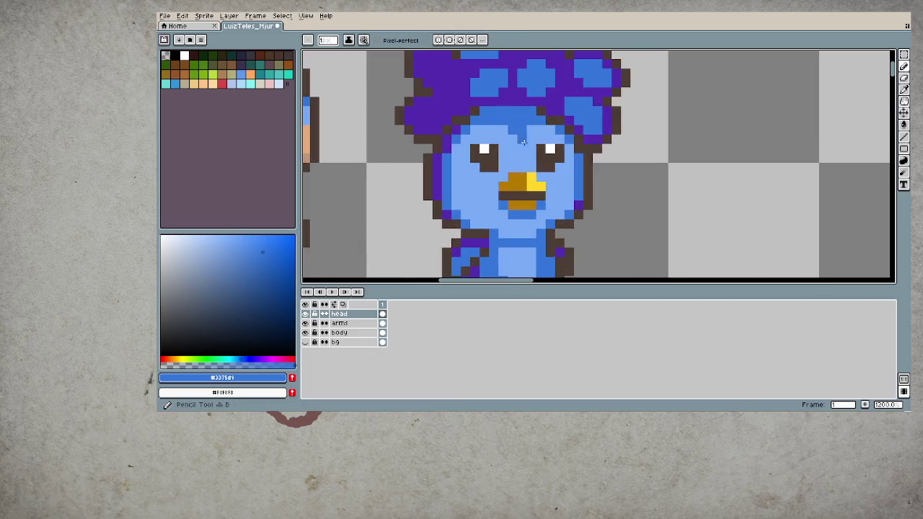
key(b)
click(519, 144)
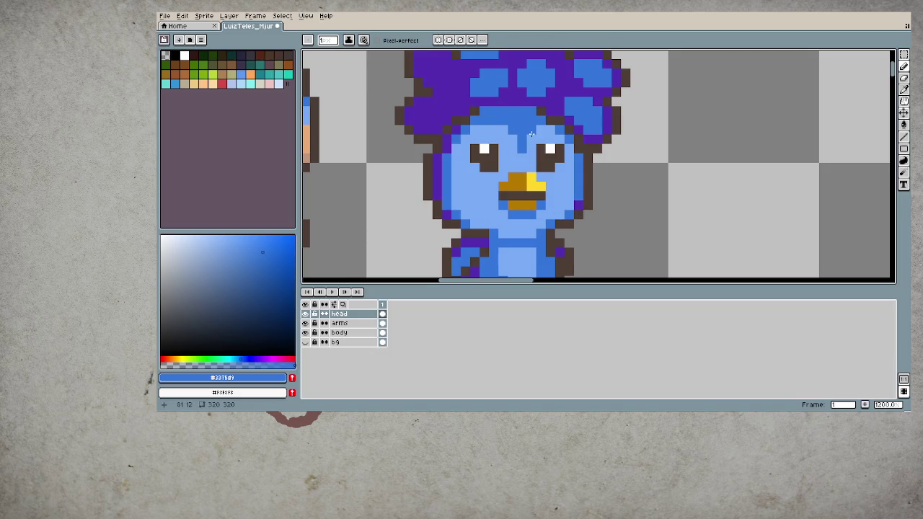
scroll(559, 241, down, 2)
scroll(560, 236, down, 4)
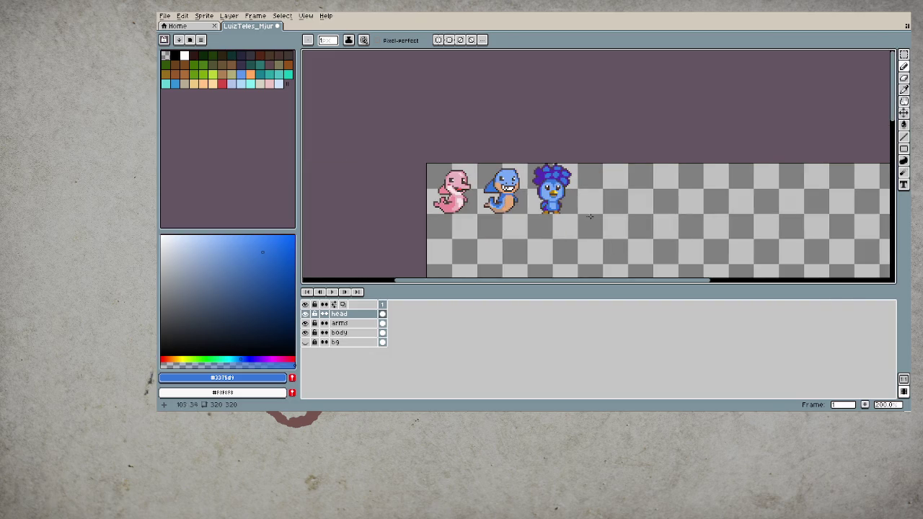
scroll(529, 200, up, 3)
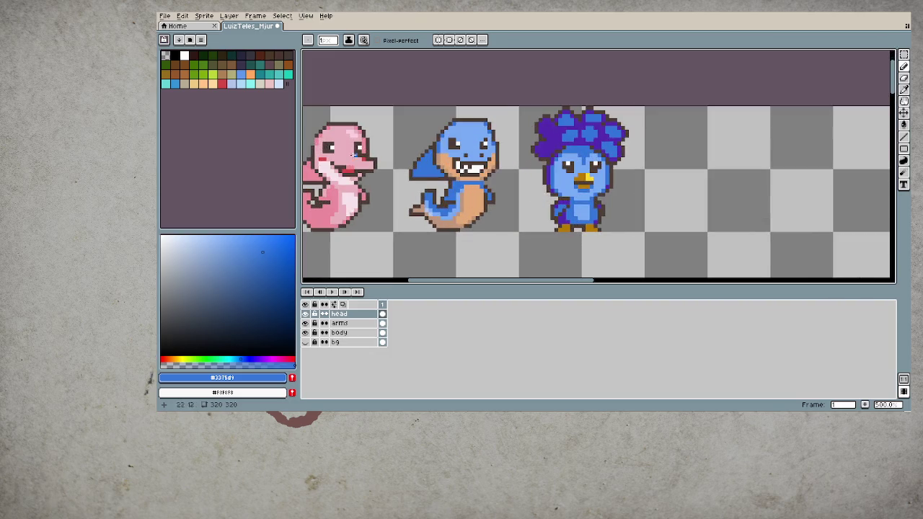
- Sample the pink dino's mouth red and paint a small blush on each bird cheek
key(i)
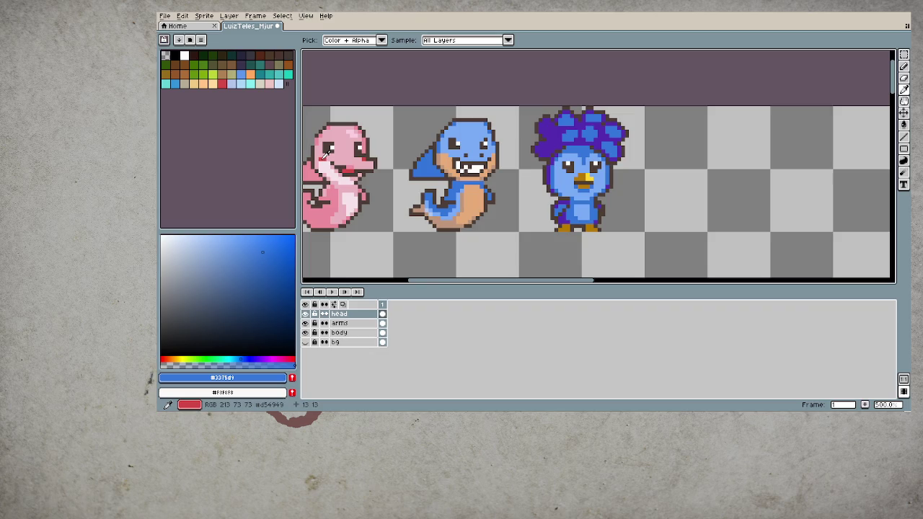
click(353, 171)
key(b)
scroll(575, 189, up, 1)
drag(556, 176, 563, 176)
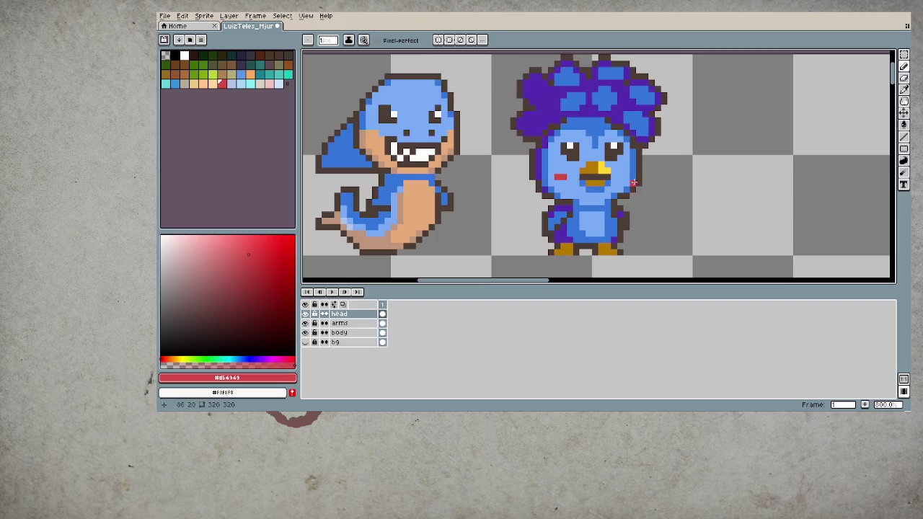
drag(623, 176, 631, 176)
scroll(581, 194, down, 2)
scroll(580, 183, down, 2)
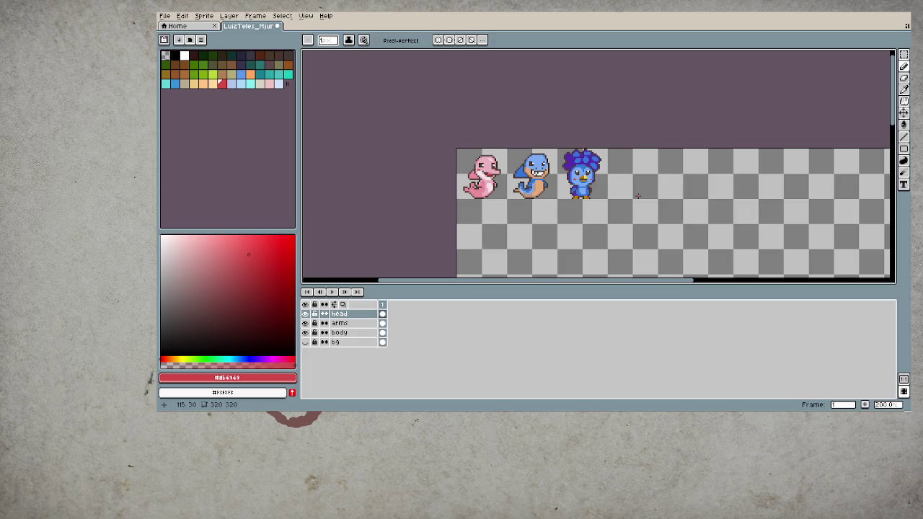
- Sample the light blue from the bird's belly as the drawing colour
scroll(560, 230, up, 1)
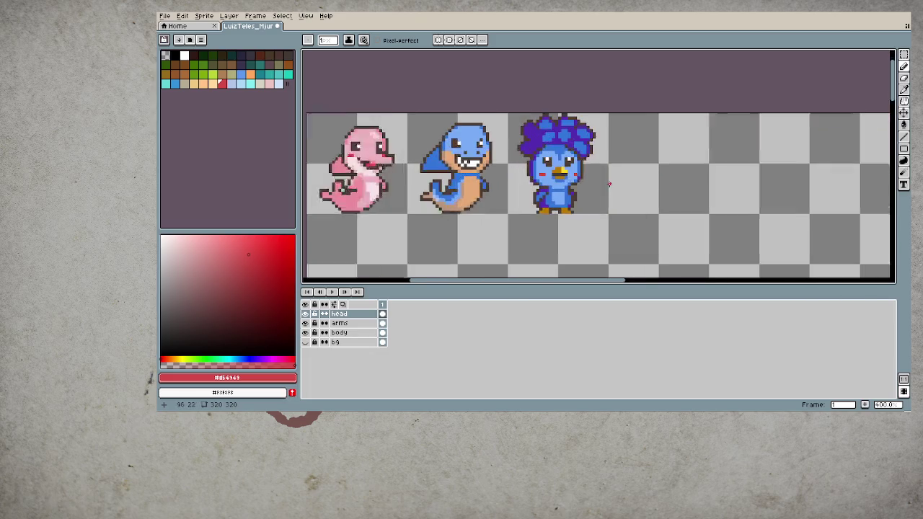
scroll(559, 229, up, 5)
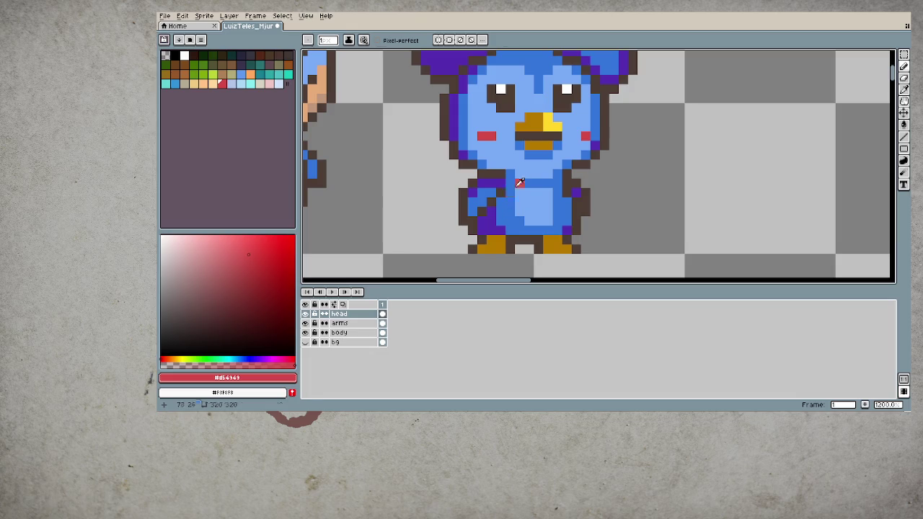
alt+click(528, 210)
scroll(565, 161, down, 5)
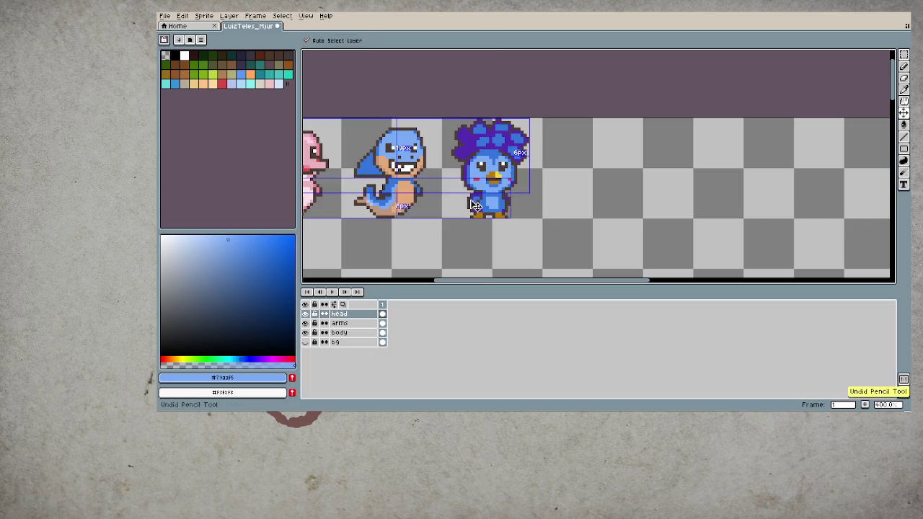
scroll(469, 199, down, 3)
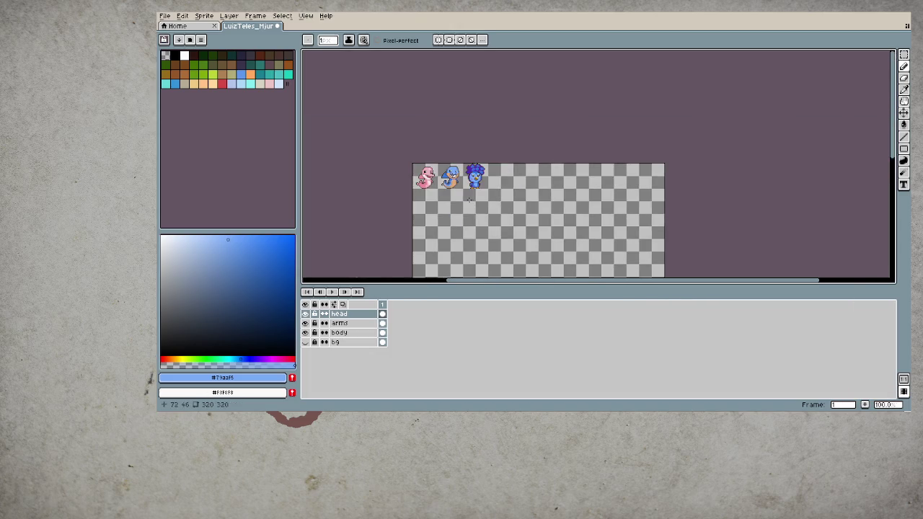
scroll(469, 200, up, 1)
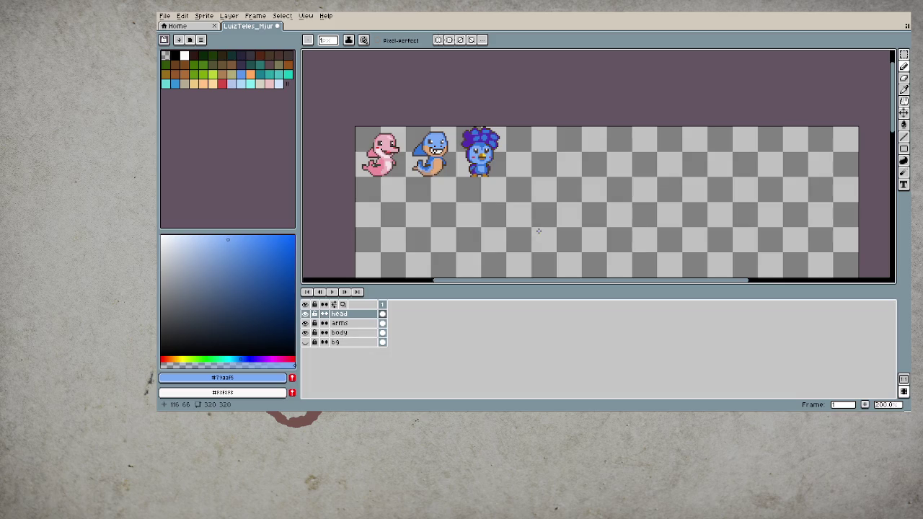
key(i)
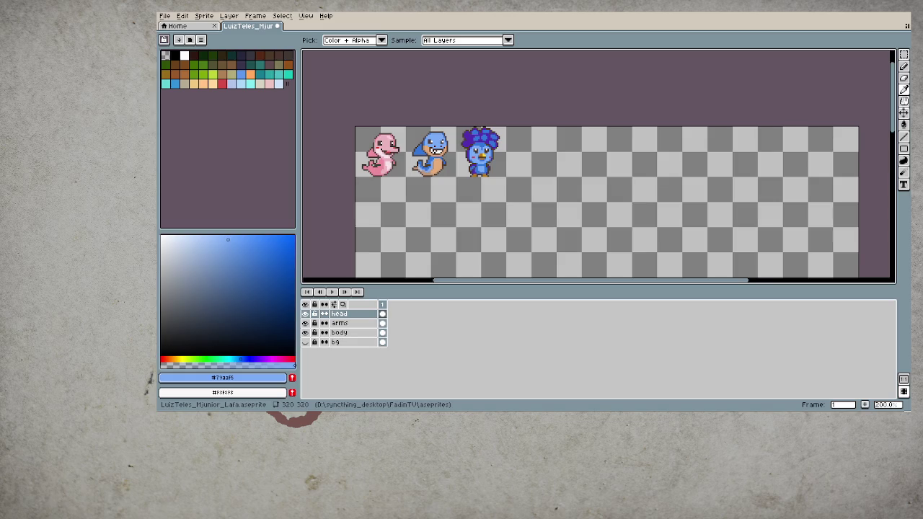
key(b)
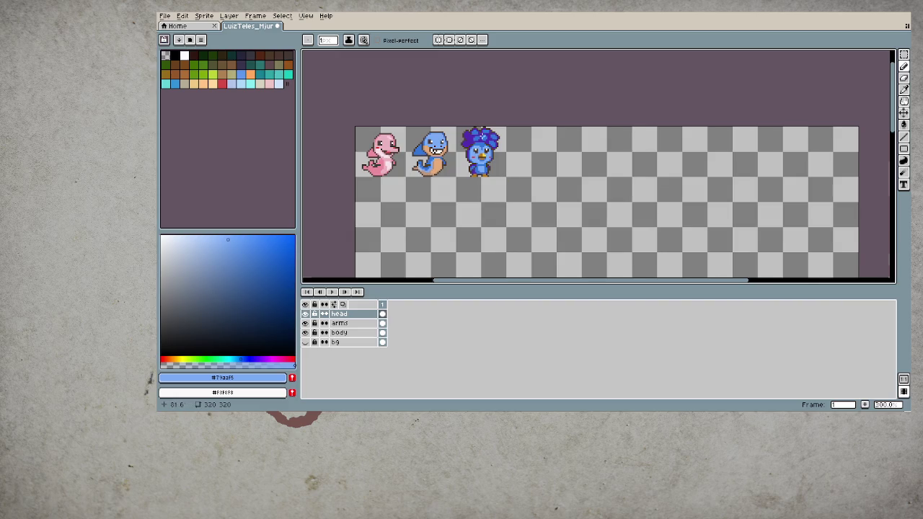
scroll(481, 149, up, 2)
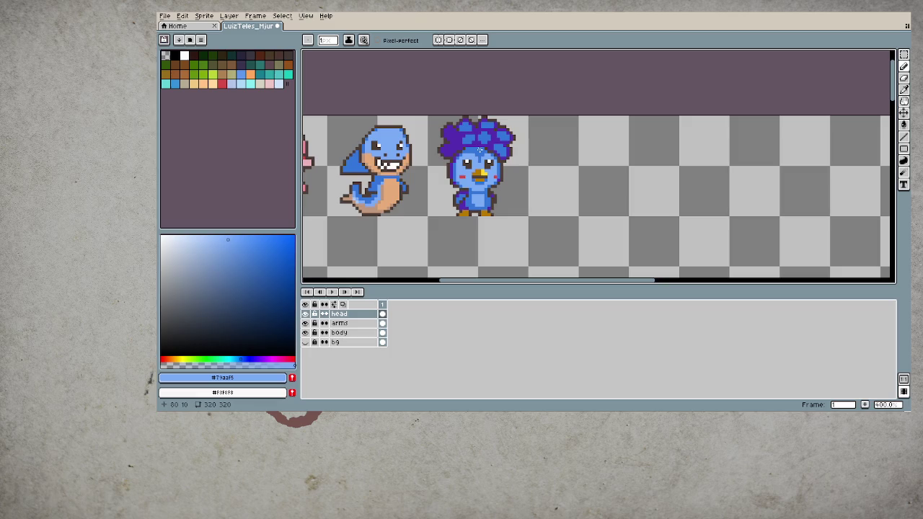
scroll(481, 150, up, 1)
key(w)
click(481, 152)
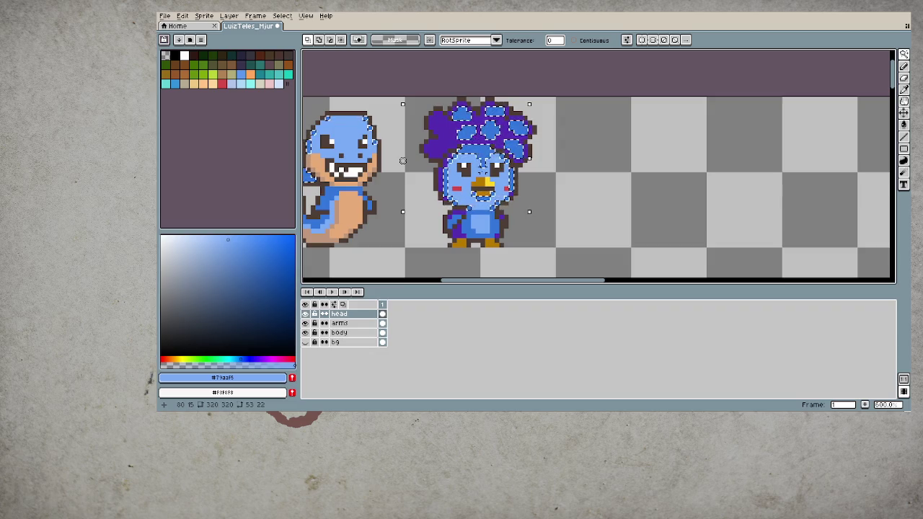
key(ctrl+d)
drag(497, 166, 546, 131)
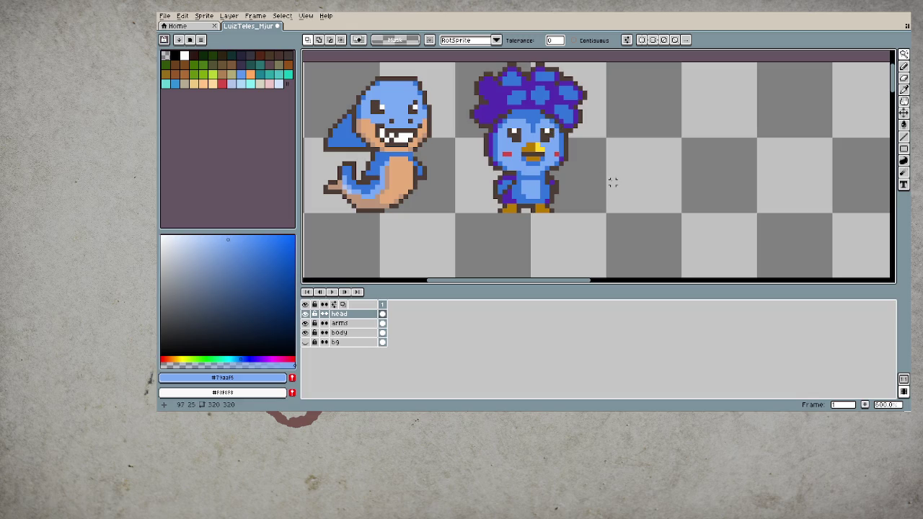
scroll(608, 183, down, 1)
scroll(606, 181, down, 1)
scroll(635, 165, down, 2)
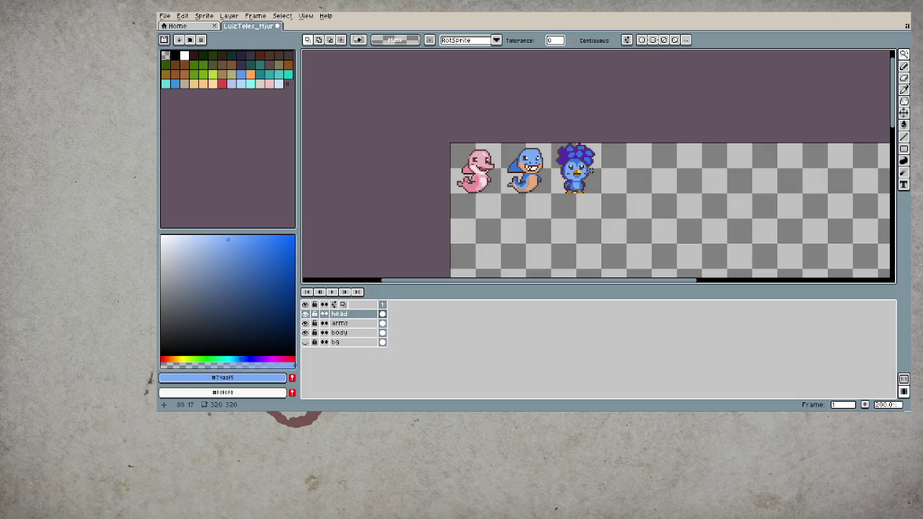
- Sample the beak's orange and paint trial orange brows above the bird's eyes
scroll(560, 172, up, 4)
scroll(559, 173, up, 3)
key(i)
click(588, 191)
key(b)
mouse_move(554, 139)
mouse_down()
mouse_move(573, 157)
mouse_move(611, 150)
mouse_up()
click(620, 148)
click(631, 143)
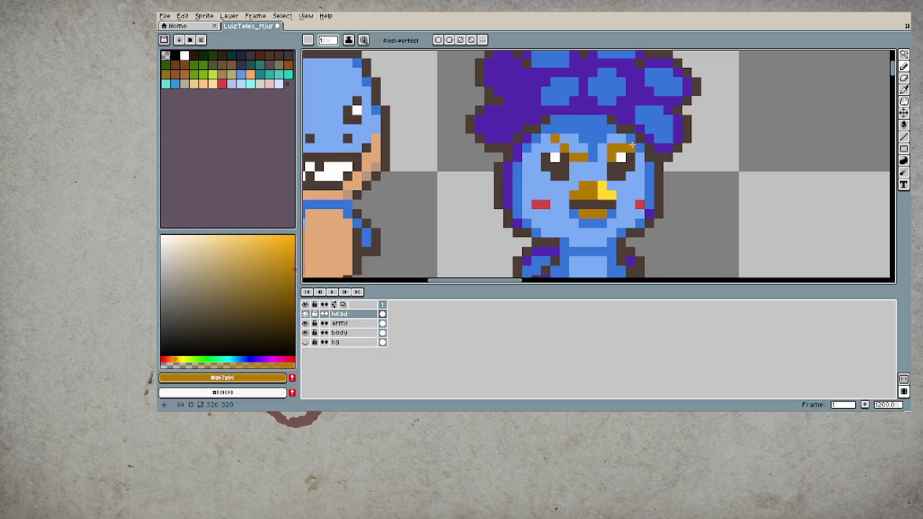
- Try yellow pixels inside the bird's left eye
alt+click(634, 162)
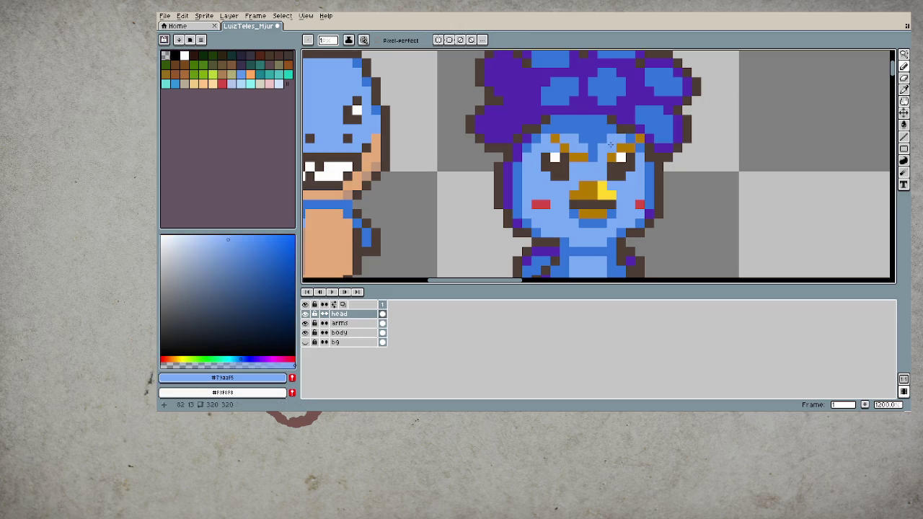
scroll(634, 199, down, 2)
scroll(627, 199, down, 1)
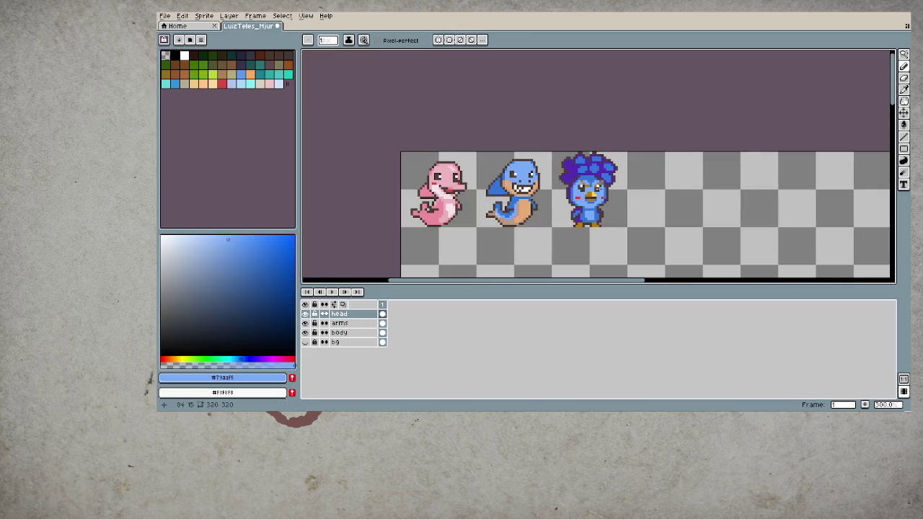
scroll(620, 195, up, 1)
scroll(611, 193, up, 2)
alt+click(633, 215)
click(605, 184)
click(592, 174)
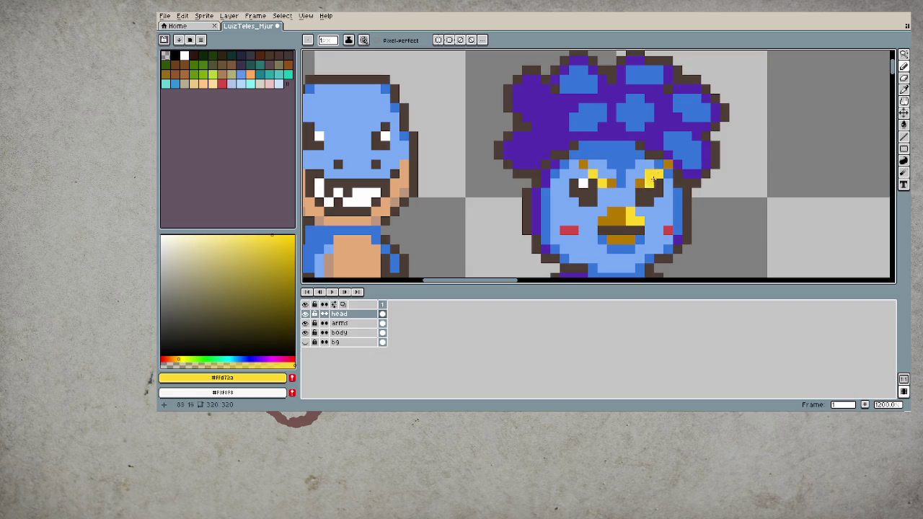
scroll(609, 238, down, 2)
scroll(607, 237, down, 1)
scroll(606, 237, down, 1)
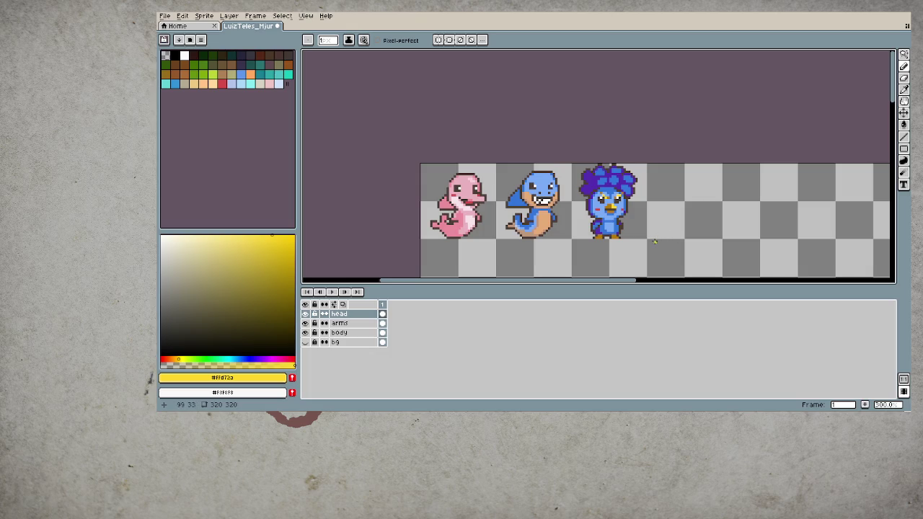
- Undo the recent trial pencil strokes
key(v)
key(ctrl+z)
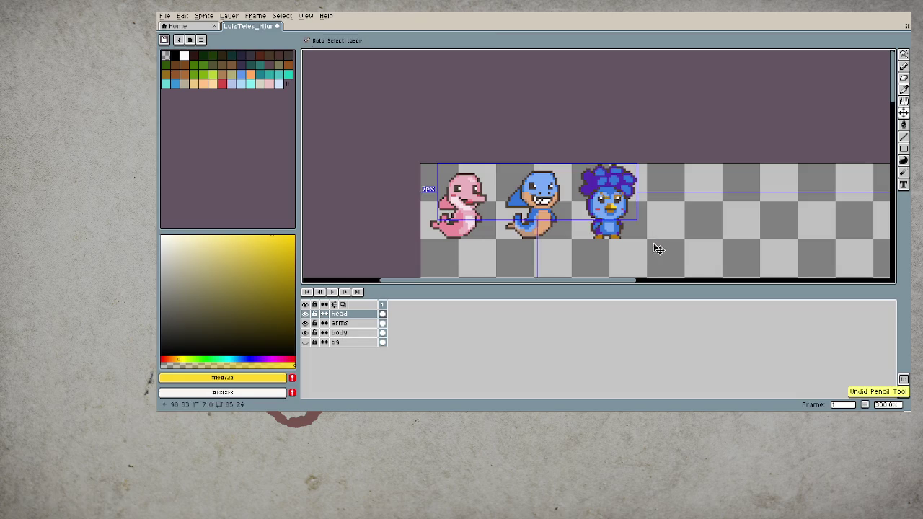
key(ctrl+z)
key(b)
- Cover the remaining orange brow pixels with the face's light blue
scroll(610, 188, up, 3)
alt+click(609, 186)
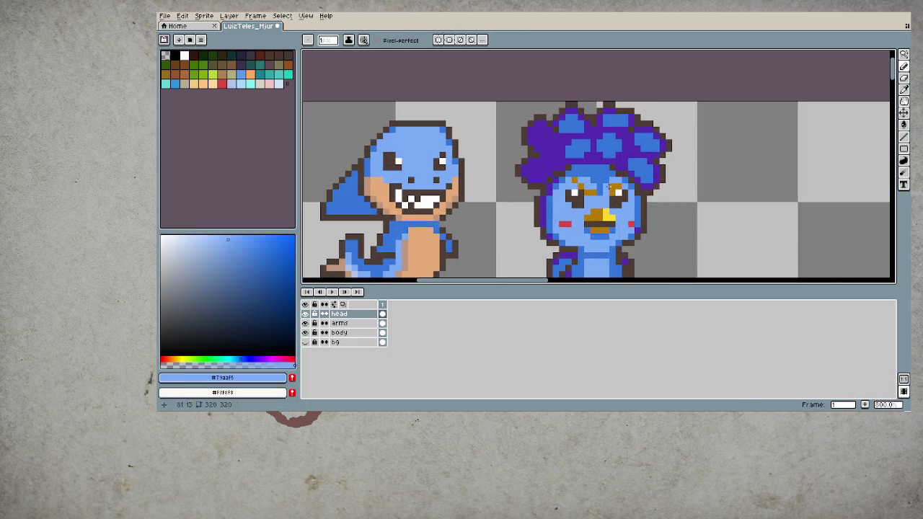
scroll(525, 223, down, 3)
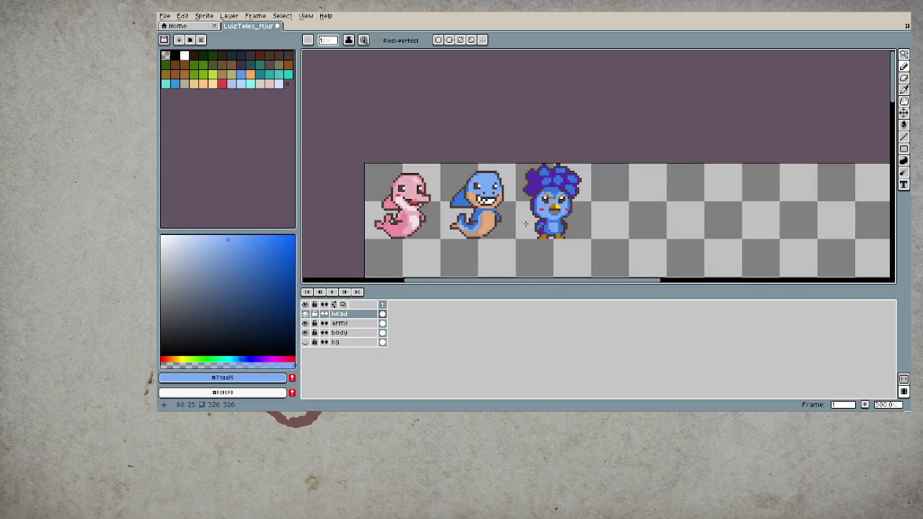
scroll(525, 223, up, 4)
scroll(509, 186, up, 1)
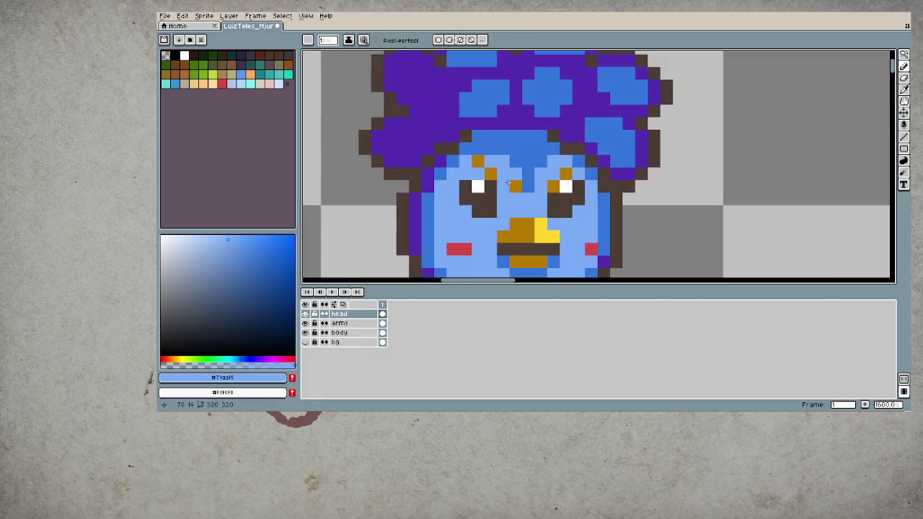
click(502, 186)
click(478, 161)
click(565, 173)
- Take the dark brown outline colour and paint brows above both eyes
alt+click(556, 202)
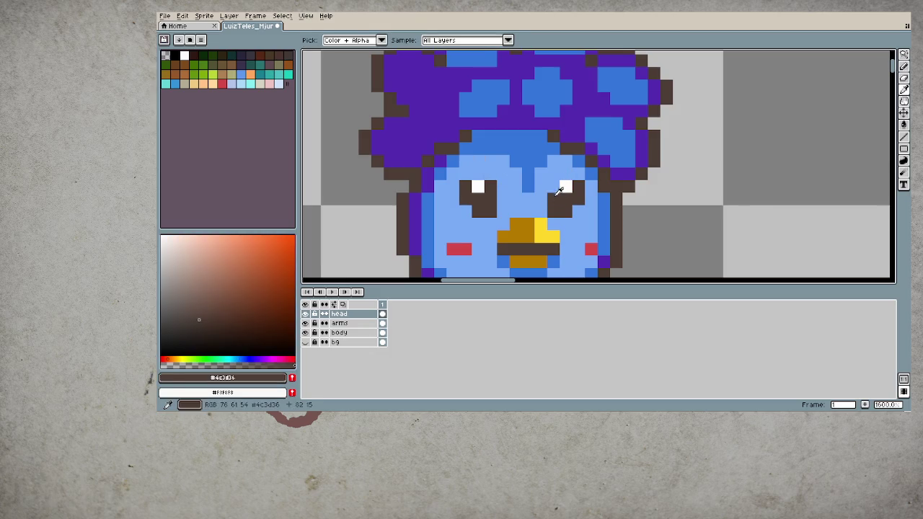
click(555, 174)
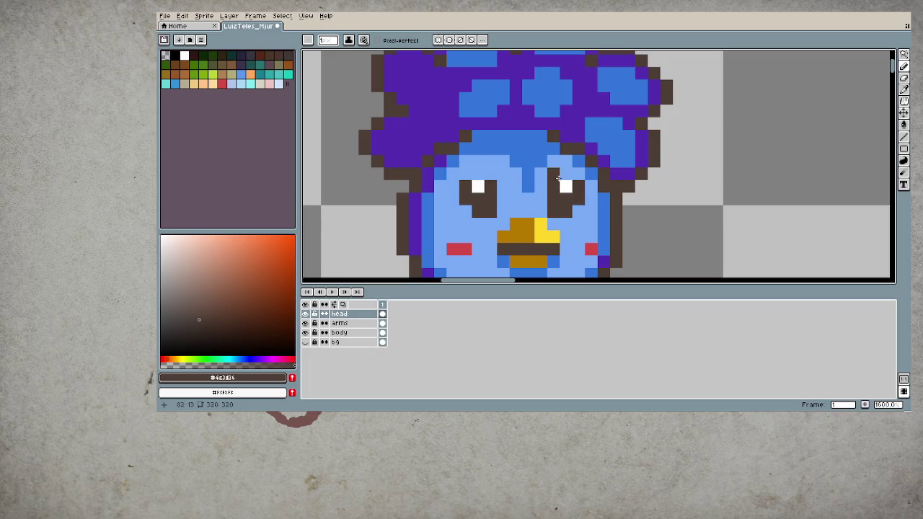
key(ctrl+z)
click(491, 174)
scroll(494, 209, down, 4)
scroll(495, 209, down, 2)
- Undo the dark brow strokes, test a redrawn left brow, undo it and zoom out
key(v)
key(ctrl+z)
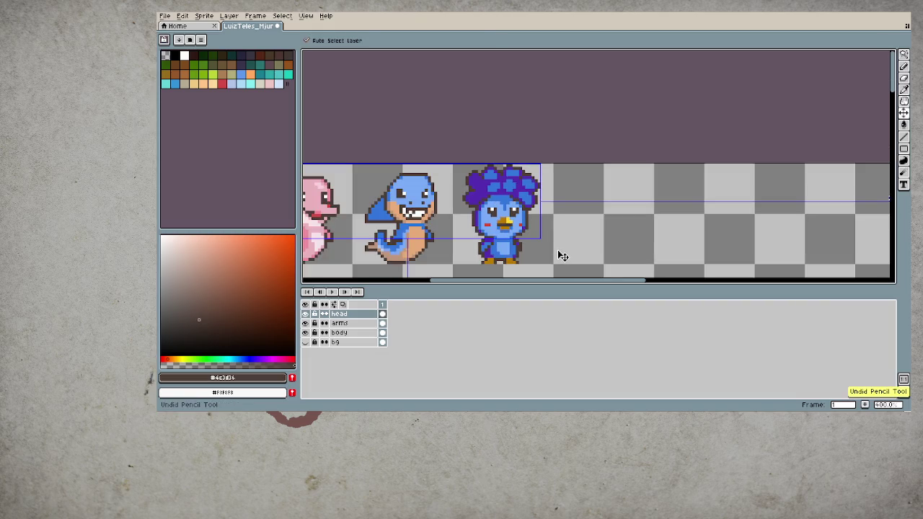
key(b)
scroll(498, 216, up, 3)
scroll(453, 168, up, 3)
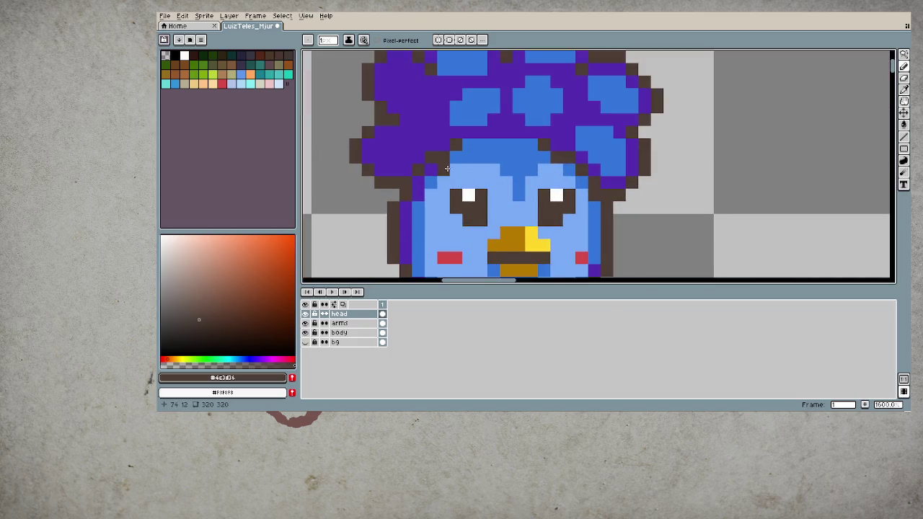
drag(467, 182, 481, 182)
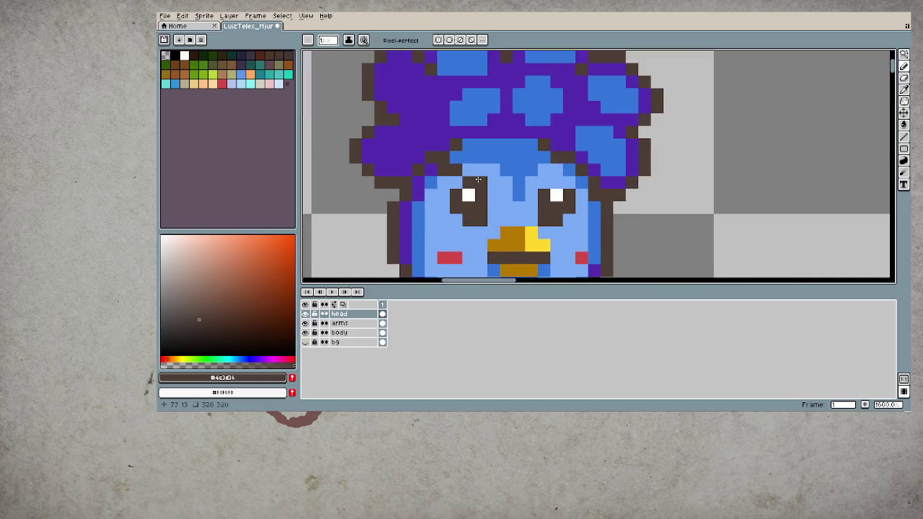
scroll(580, 240, down, 3)
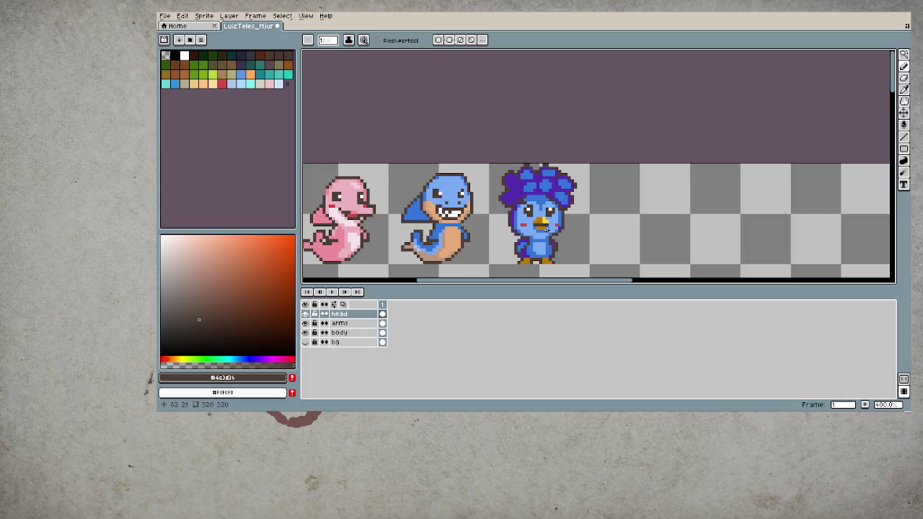
key(ctrl+z)
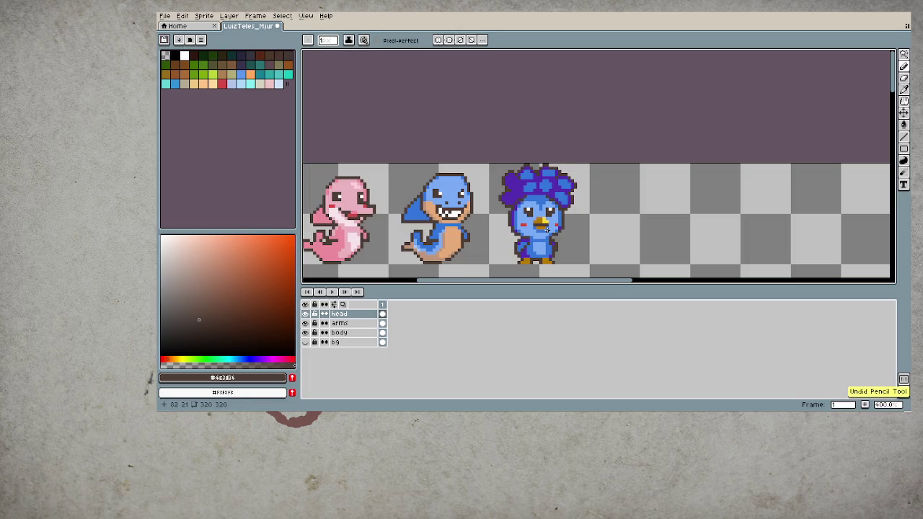
scroll(549, 232, down, 3)
scroll(619, 196, up, 1)
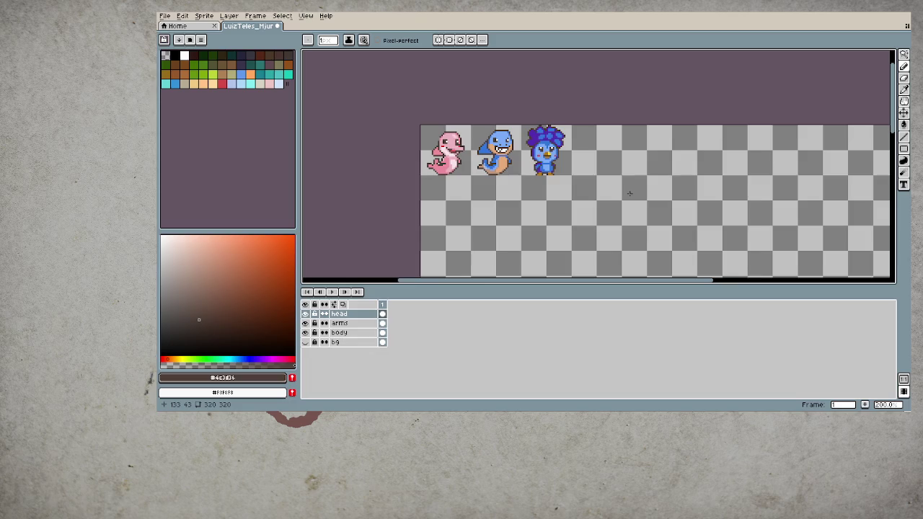
scroll(498, 141, up, 2)
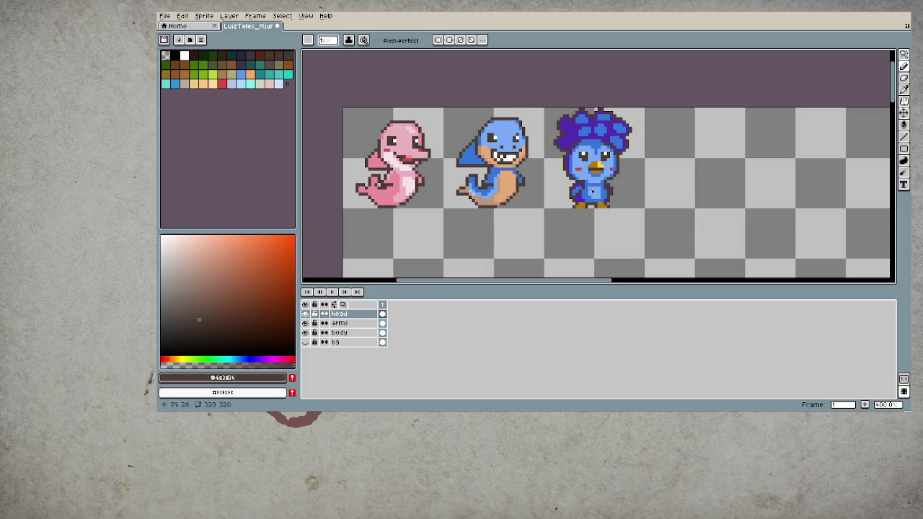
- Switch from erasing back to the Pencil and look over the sprites
scroll(590, 206, up, 3)
scroll(590, 206, up, 2)
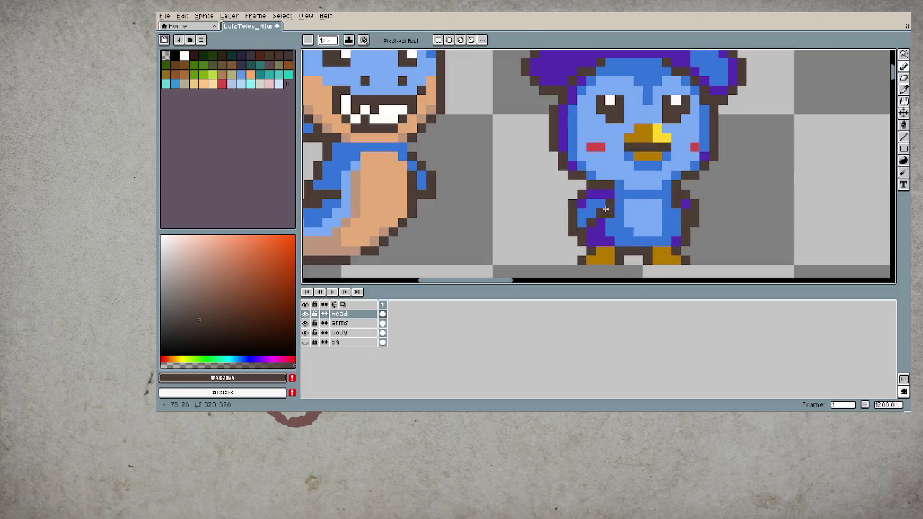
key(b)
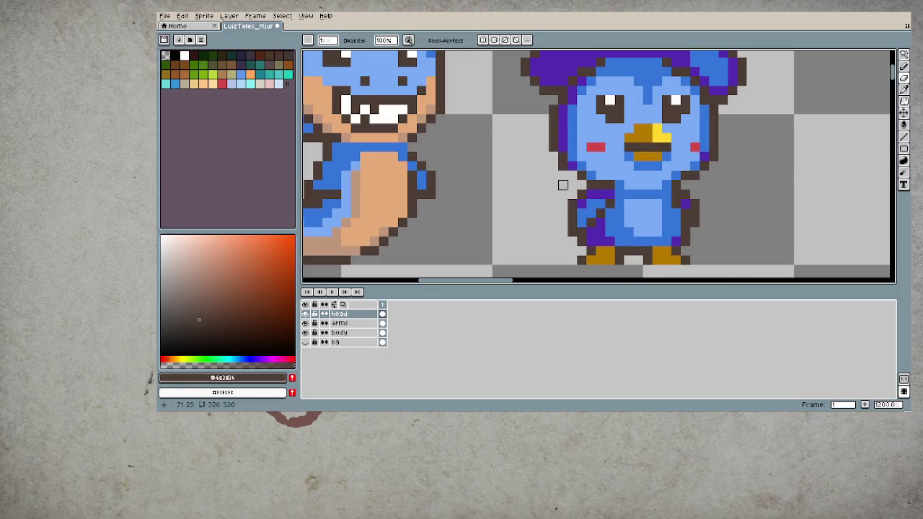
scroll(542, 195, down, 3)
scroll(542, 194, up, 1)
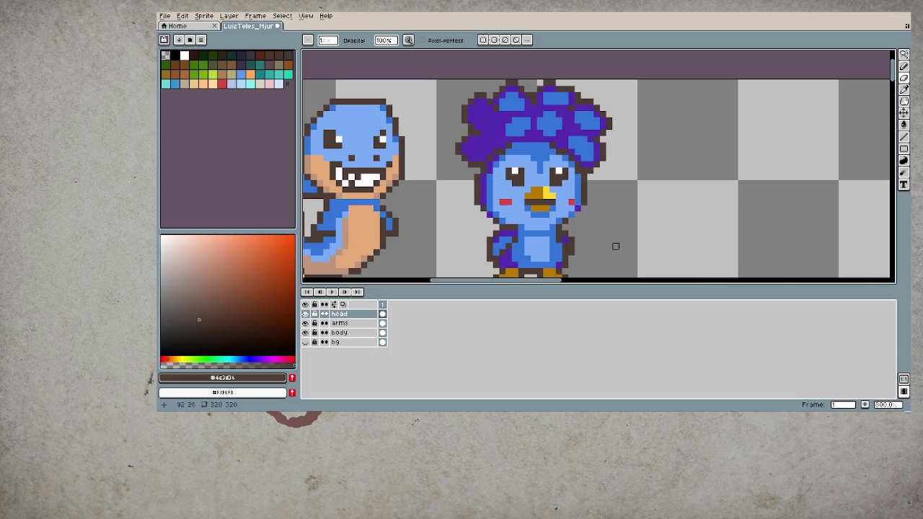
scroll(613, 244, down, 2)
scroll(614, 237, down, 2)
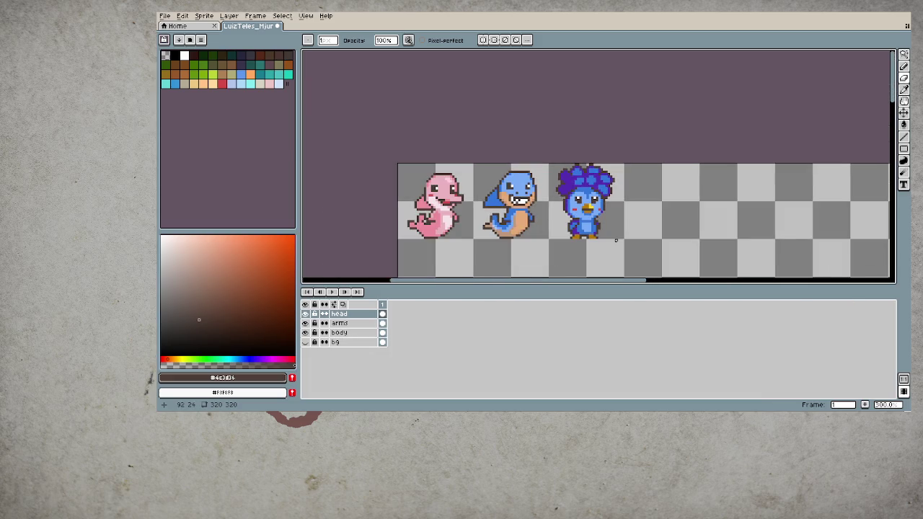
scroll(616, 240, up, 2)
scroll(574, 212, up, 3)
- Sample the bird's darker blue, then its light blue body colour #79aaf5
key(b)
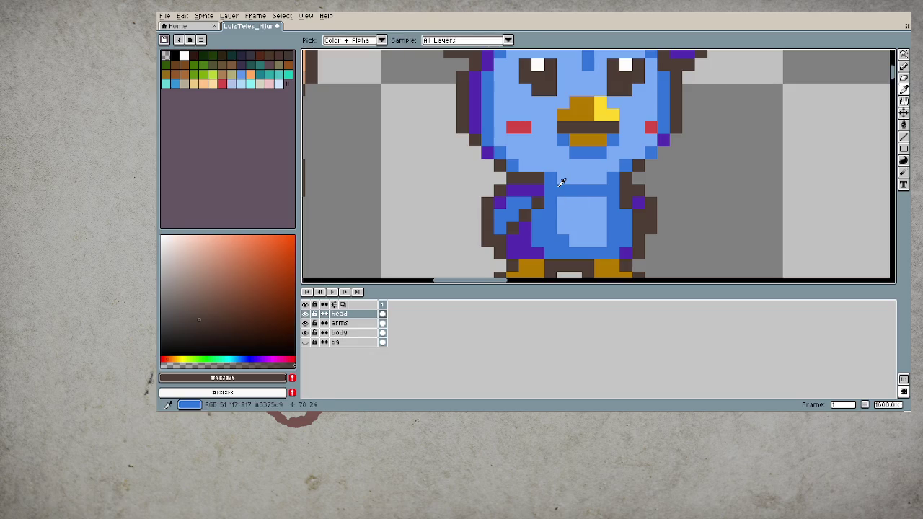
alt+click(541, 176)
alt+click(562, 178)
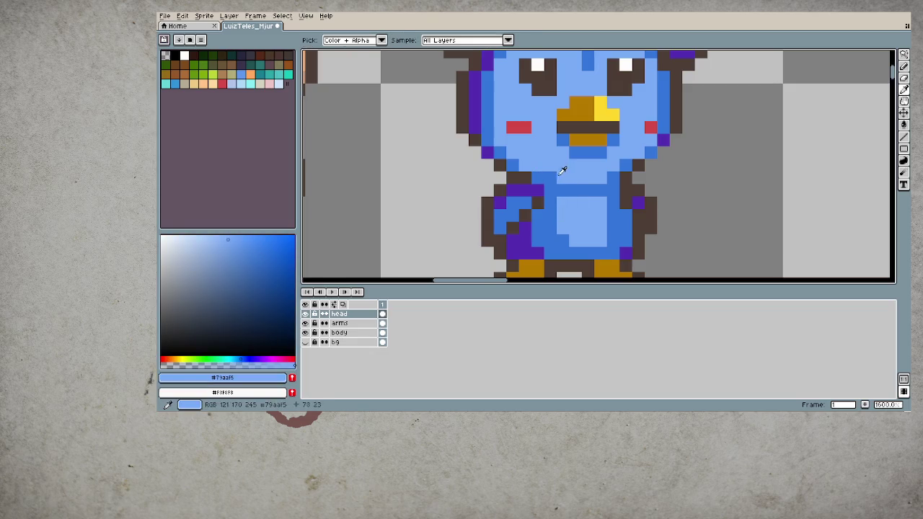
scroll(546, 210, down, 3)
scroll(613, 233, down, 1)
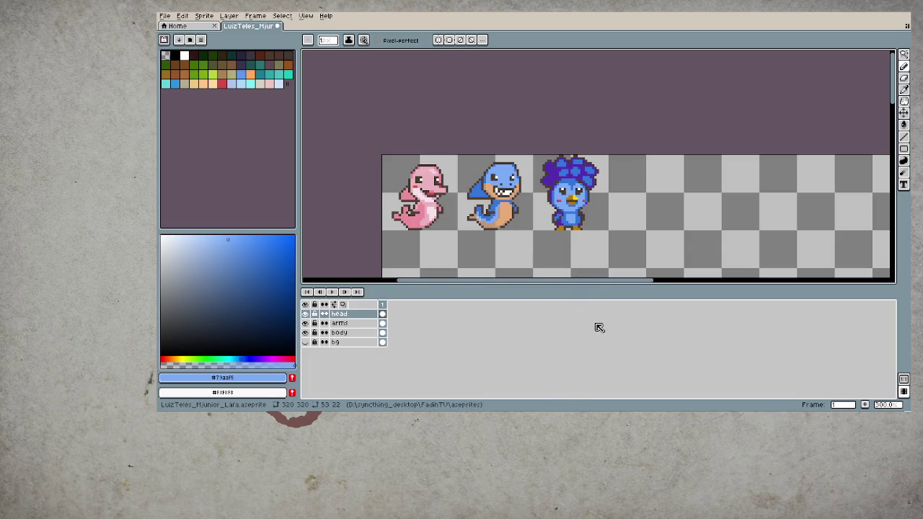
- Sample the shark-dino's head blue, then its tan belly colour
scroll(524, 210, up, 2)
scroll(540, 164, up, 2)
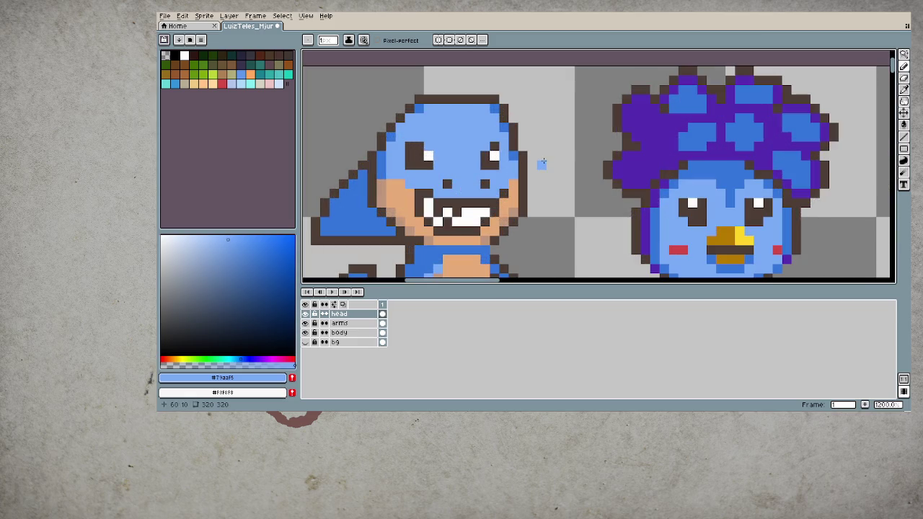
scroll(542, 163, down, 2)
scroll(553, 181, down, 1)
scroll(577, 166, up, 1)
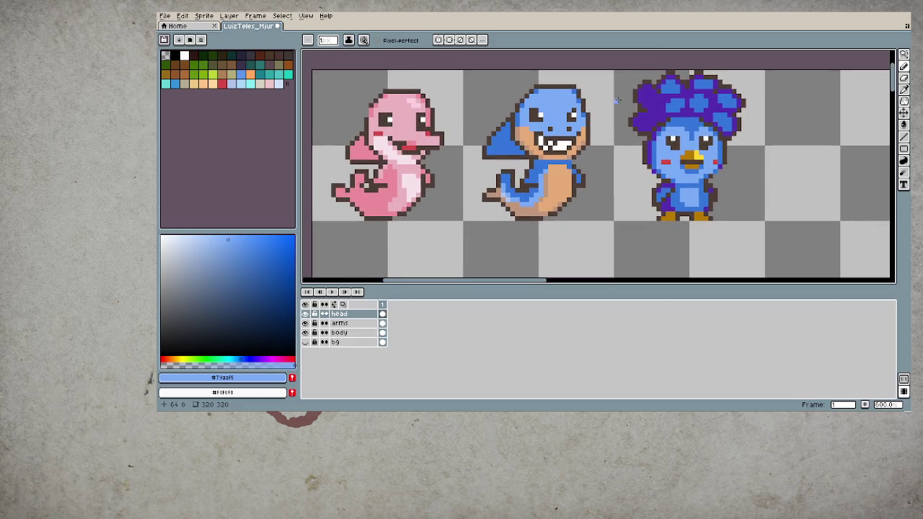
scroll(582, 90, up, 1)
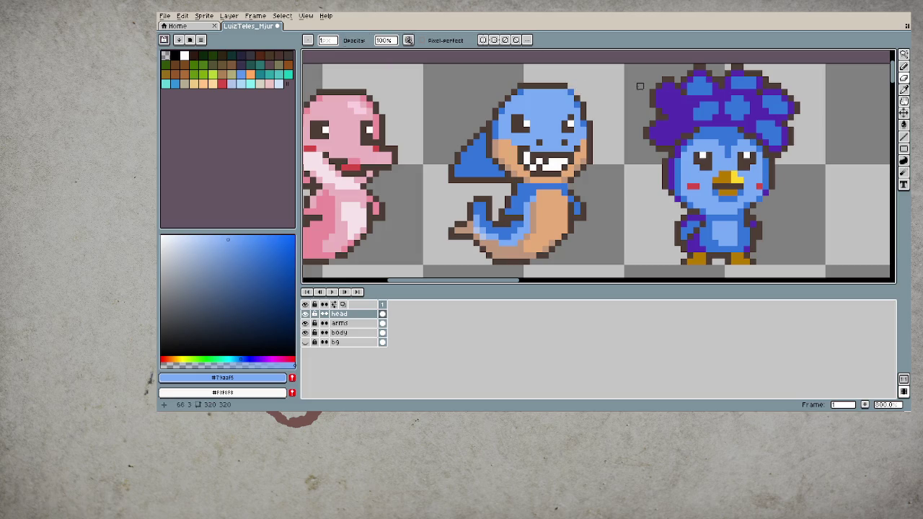
drag(639, 110, 686, 109)
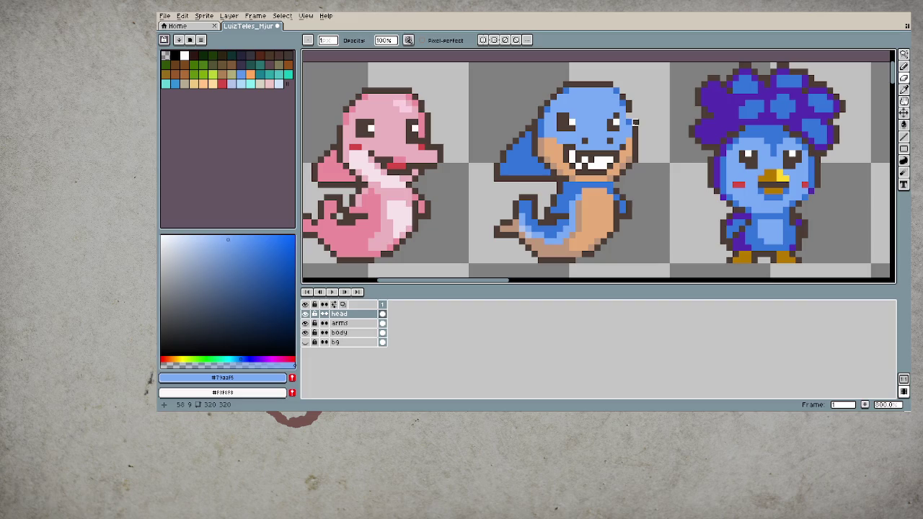
alt+click(628, 121)
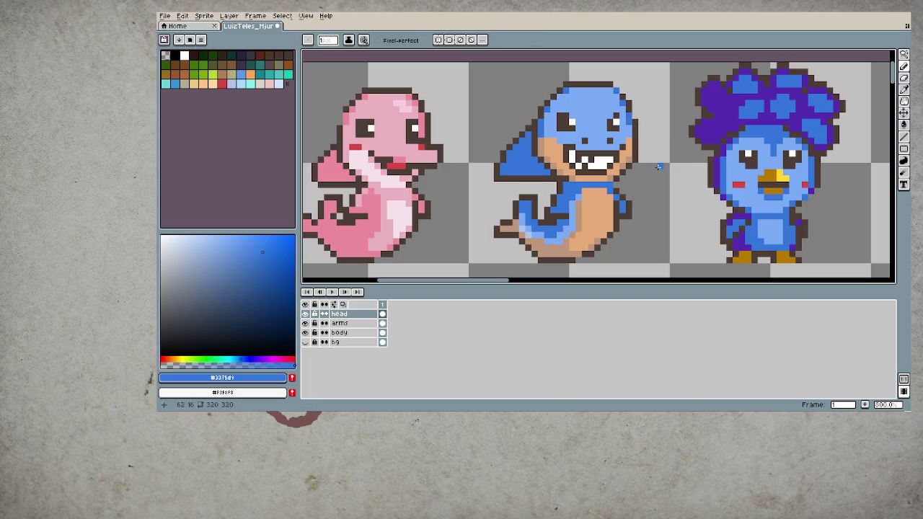
scroll(658, 166, down, 1)
drag(658, 166, 643, 167)
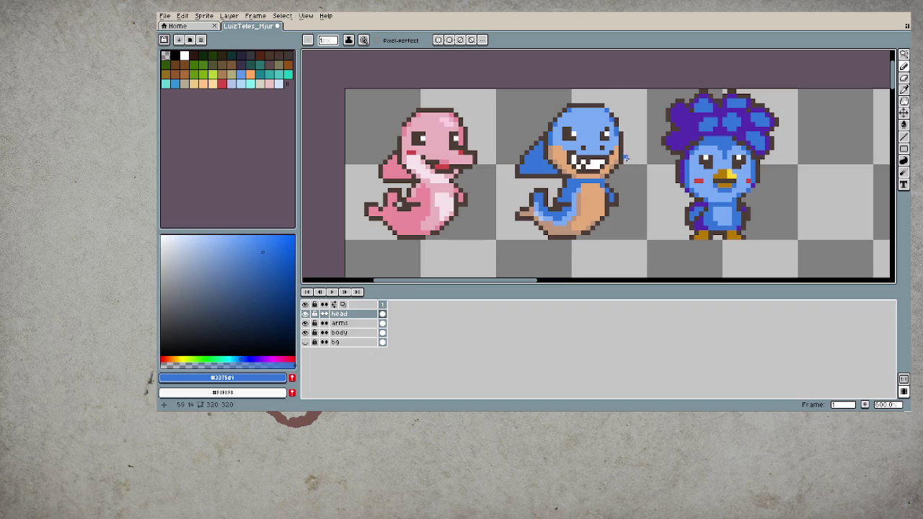
key(e)
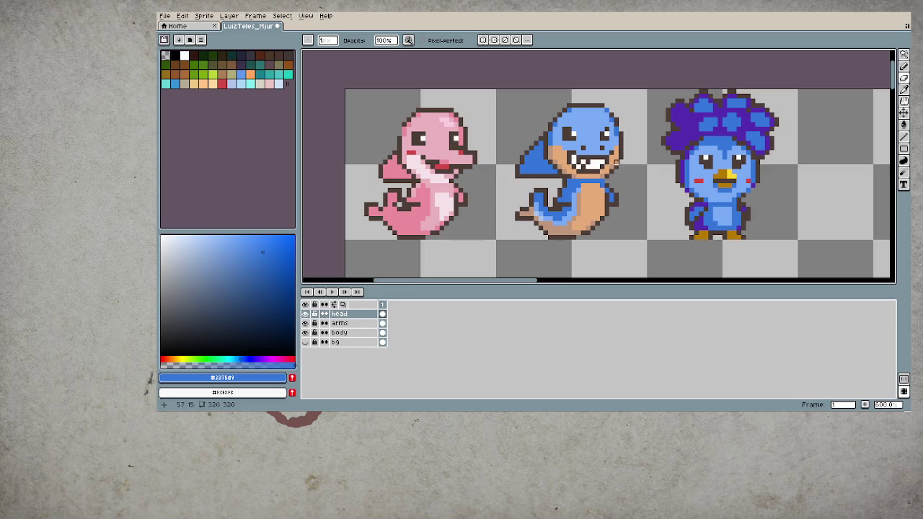
alt+click(619, 162)
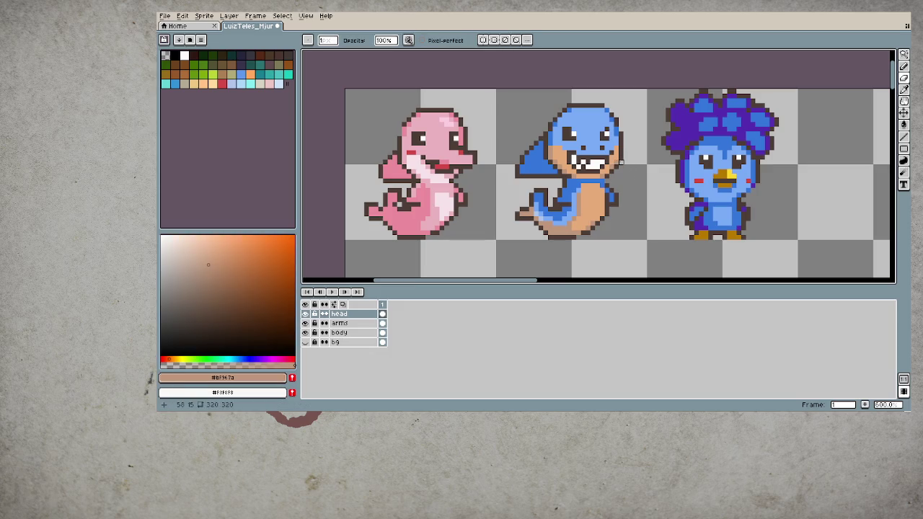
- Undo the last two eraser strokes with Ctrl+Z
key(ctrl)
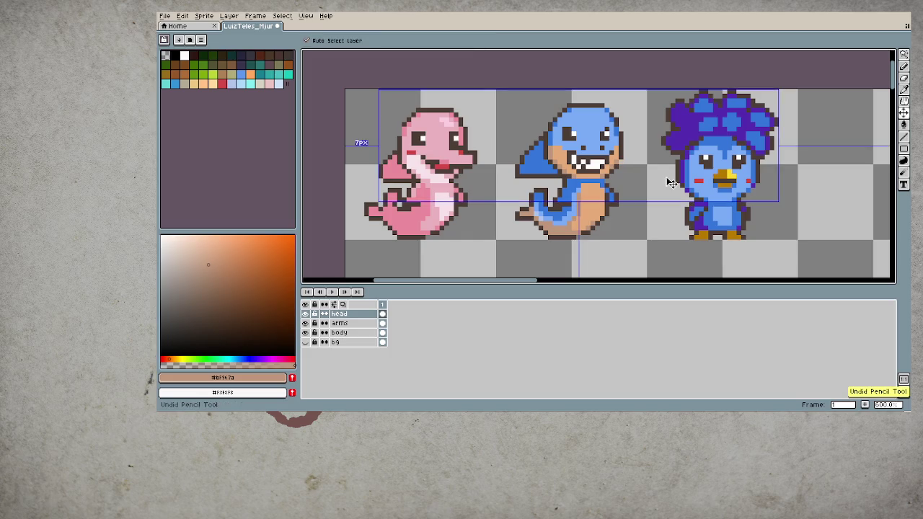
key(ctrl)
key(ctrl+z)
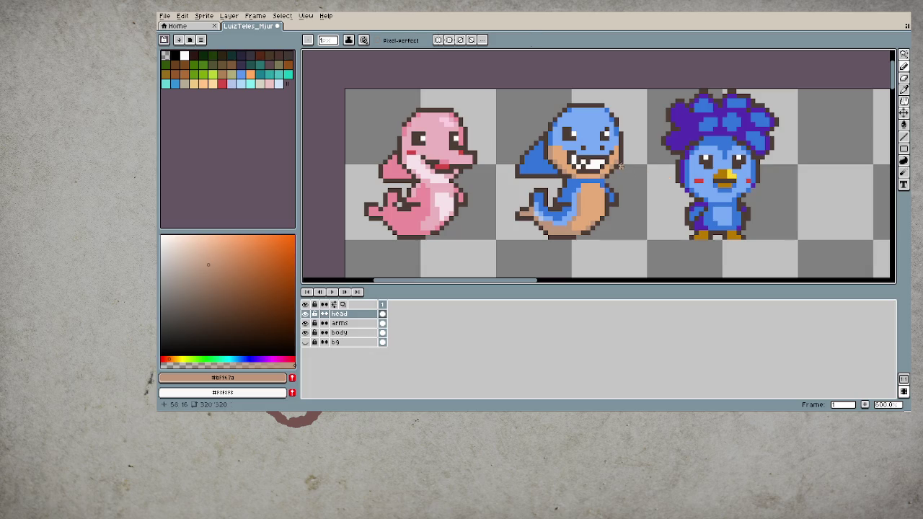
key(e)
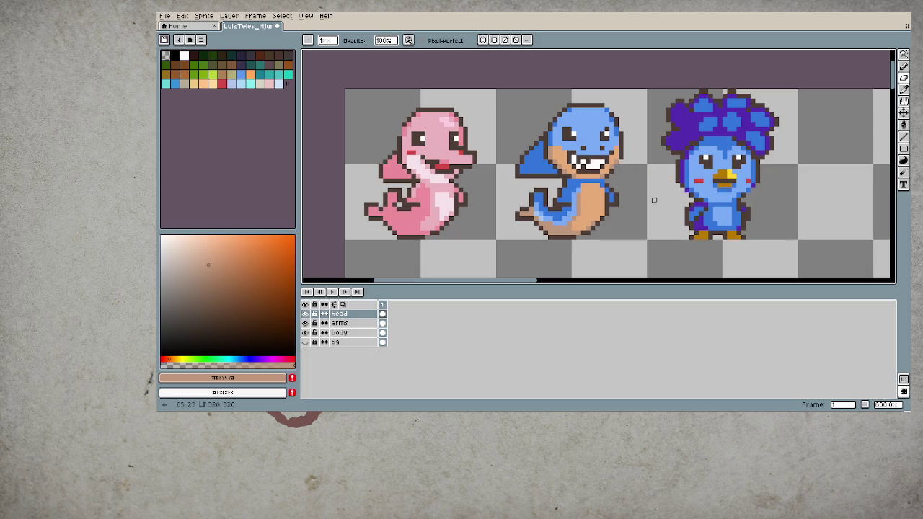
scroll(649, 189, down, 2)
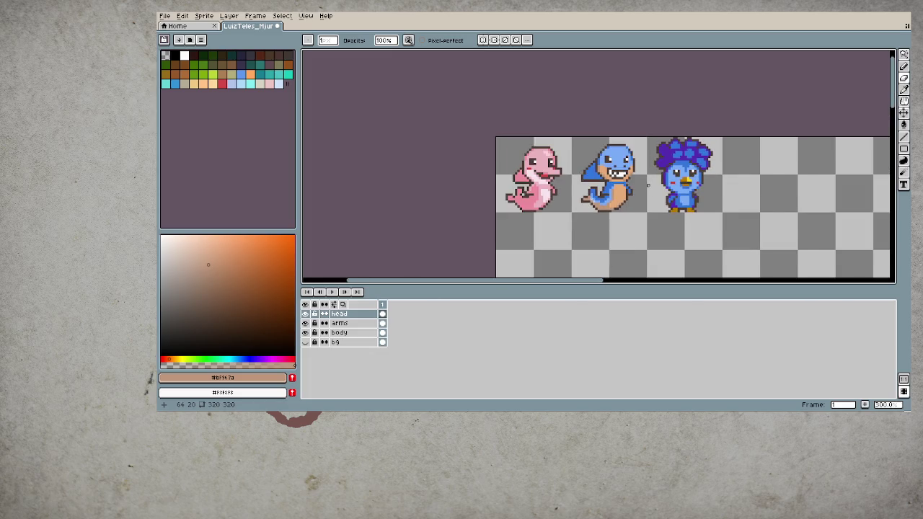
scroll(648, 185, down, 1)
key(ctrl+z)
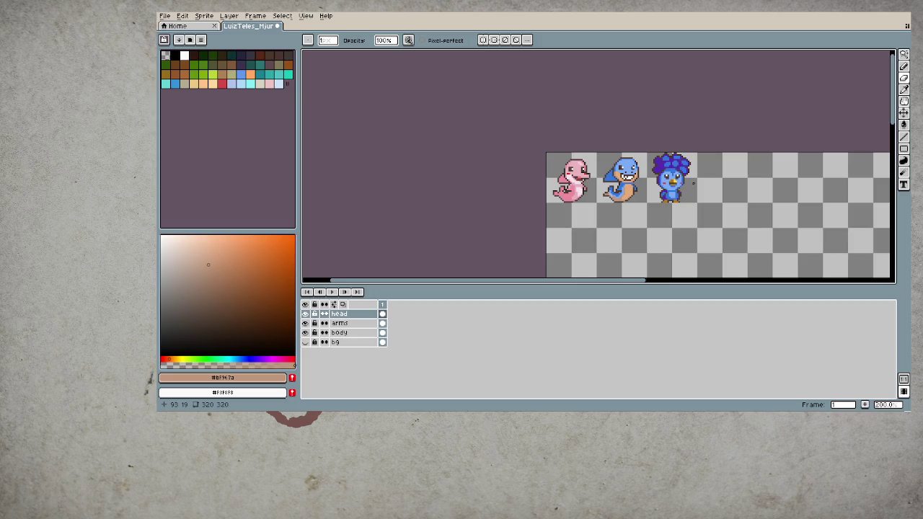
scroll(693, 182, up, 1)
scroll(727, 159, up, 1)
scroll(735, 168, up, 1)
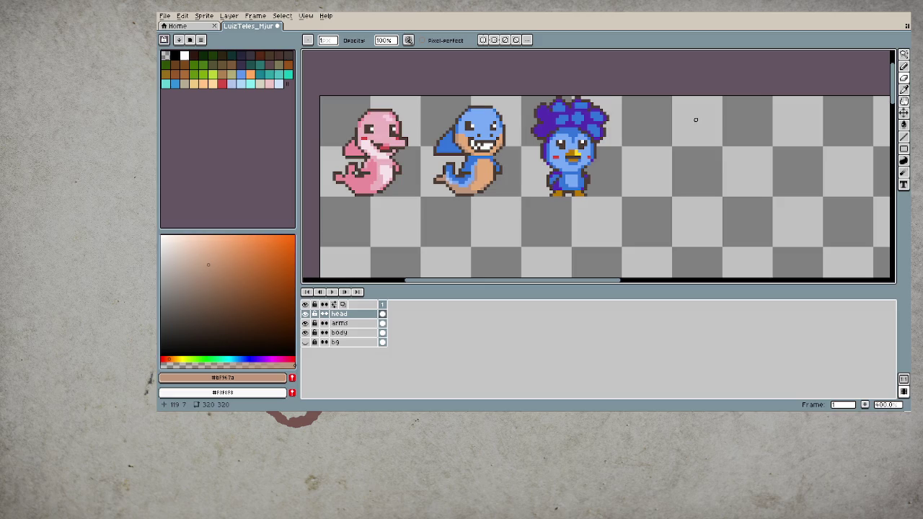
key(m)
drag(522, 96, 642, 212)
key(ctrl+u)
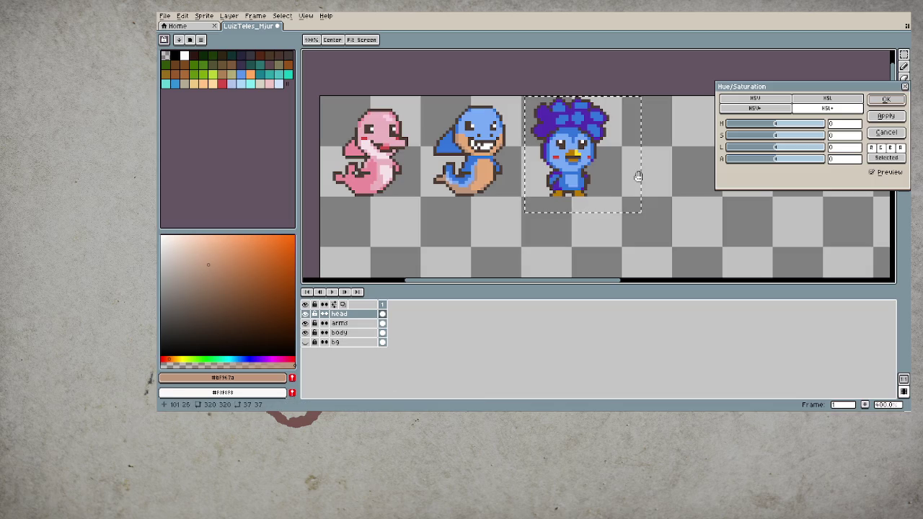
mouse_move(785, 135)
mouse_down()
mouse_move(714, 137)
mouse_move(801, 145)
mouse_move(772, 146)
mouse_move(784, 146)
mouse_move(784, 126)
mouse_move(793, 128)
mouse_up()
mouse_move(809, 128)
mouse_down()
mouse_move(844, 126)
mouse_move(737, 119)
mouse_up()
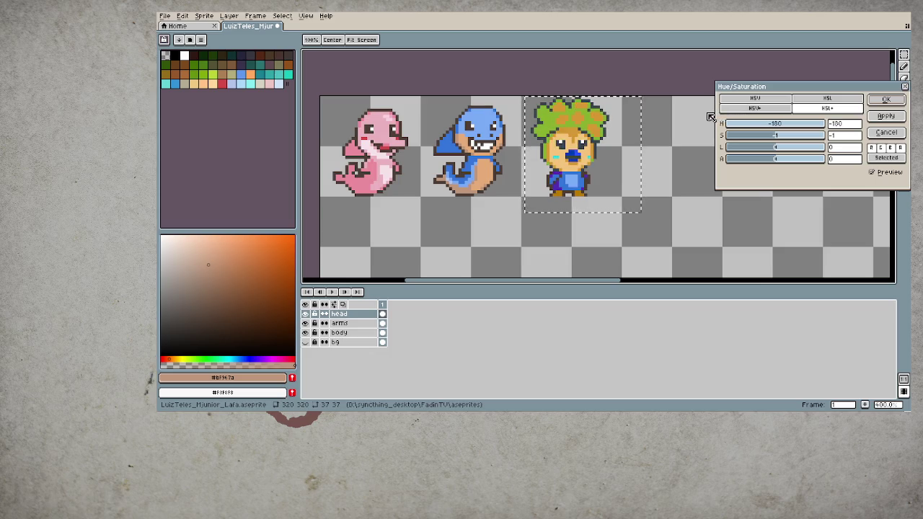
drag(737, 118, 768, 119)
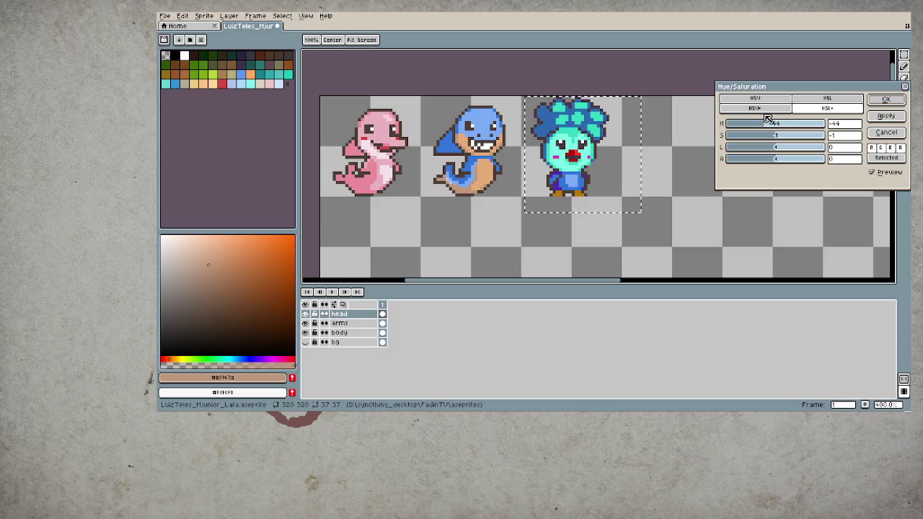
click(886, 132)
key(ctrl+d)
scroll(728, 179, down, 1)
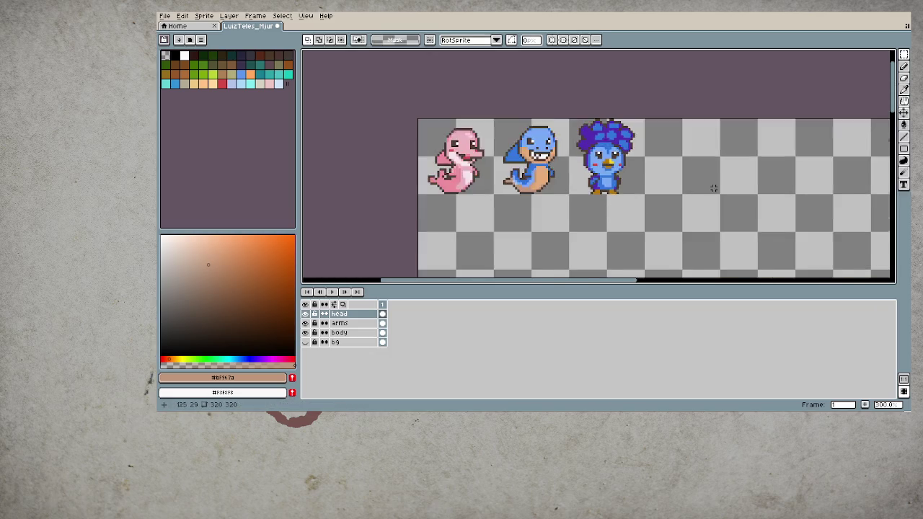
scroll(714, 186, down, 1)
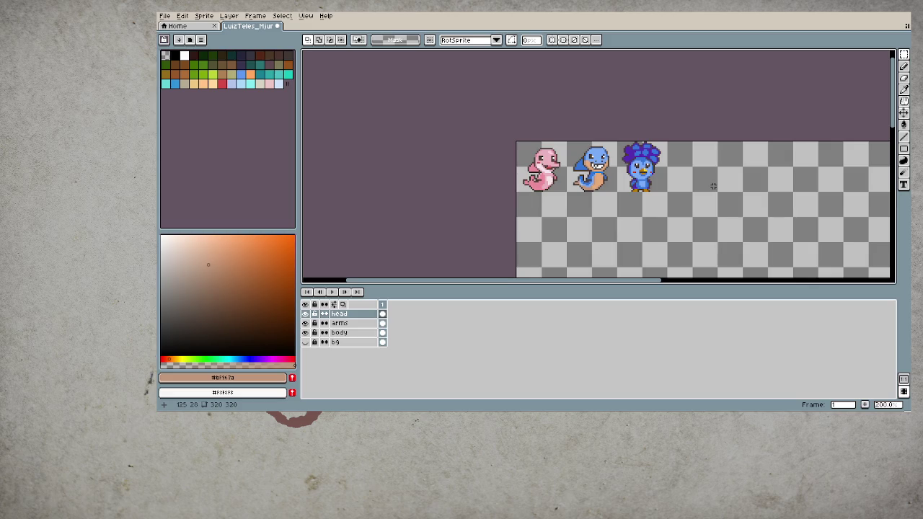